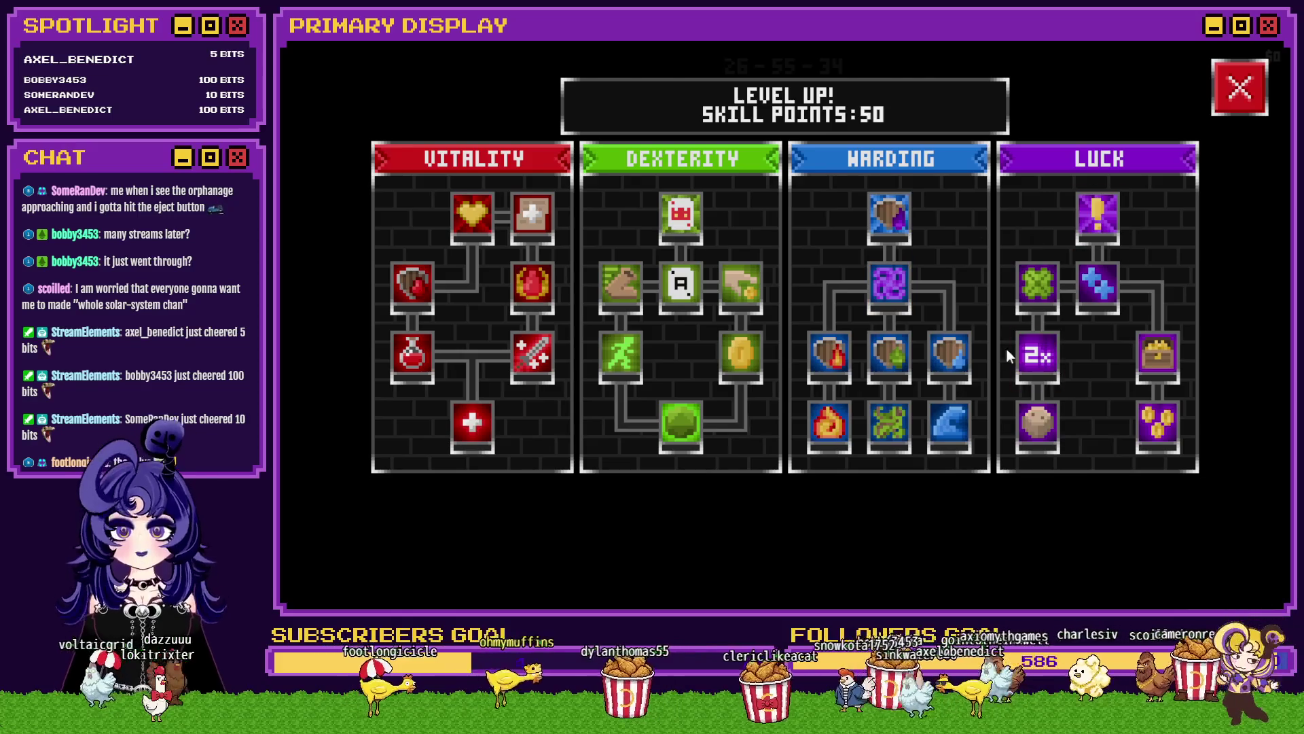
Step: Read the 2x Luck skill's description, then close the skill tree to end the playtest
{"action": "mouse_move", "coordinate": [1045, 363]}
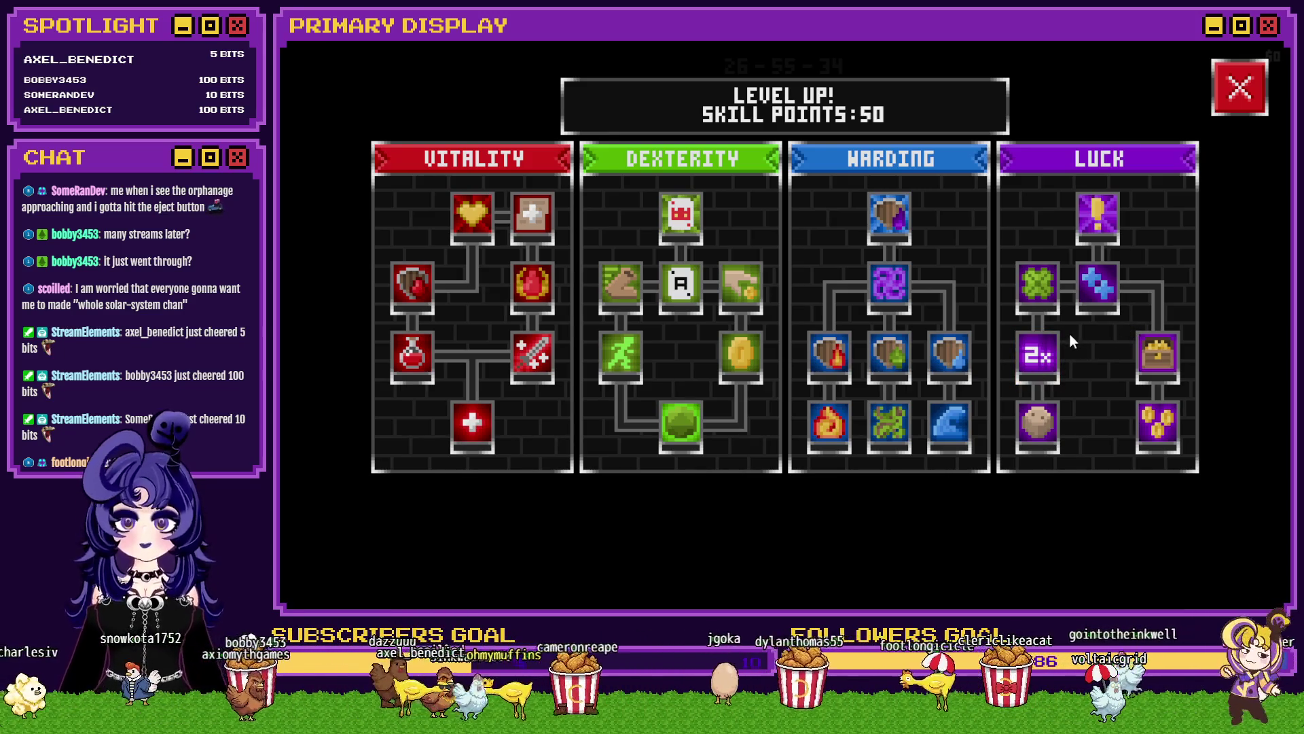
{"action": "left_click", "coordinate": [1238, 88]}
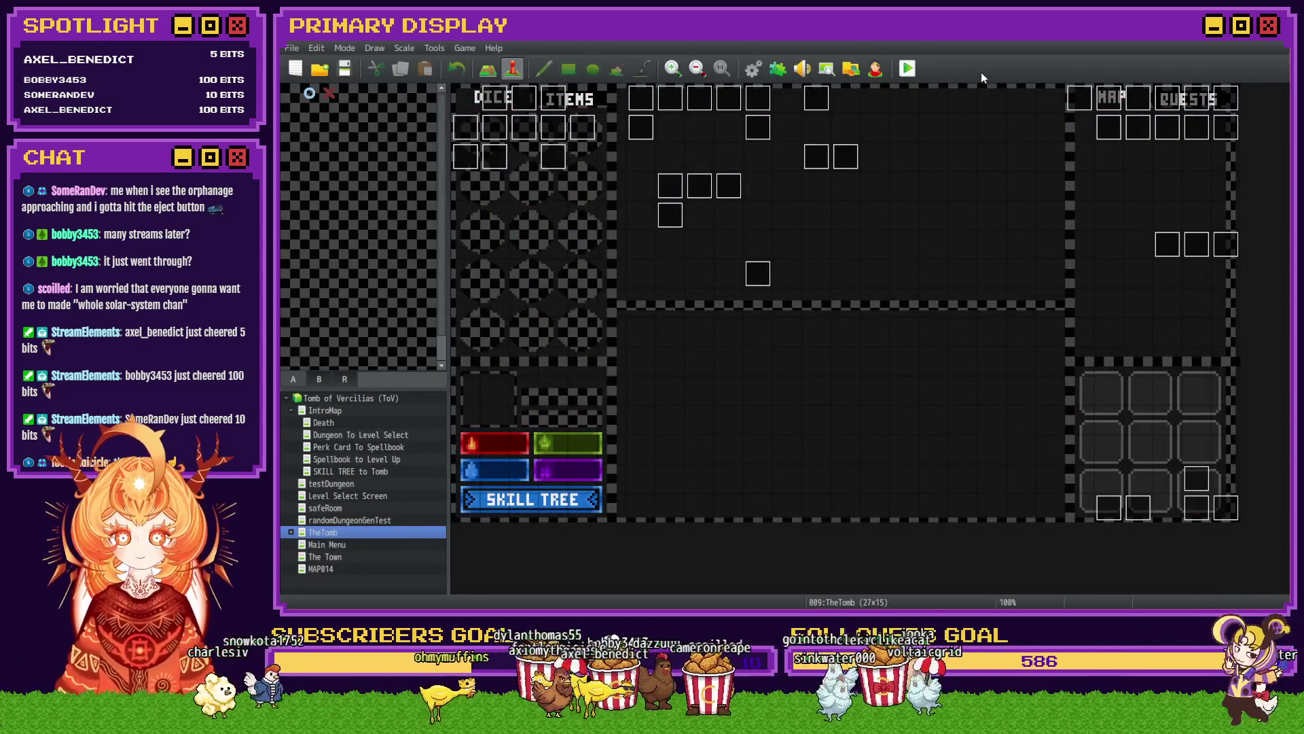
Step: Save the Tomb of Vercilias project and switch to its Trello board
{"action": "left_click", "coordinate": [339, 72]}
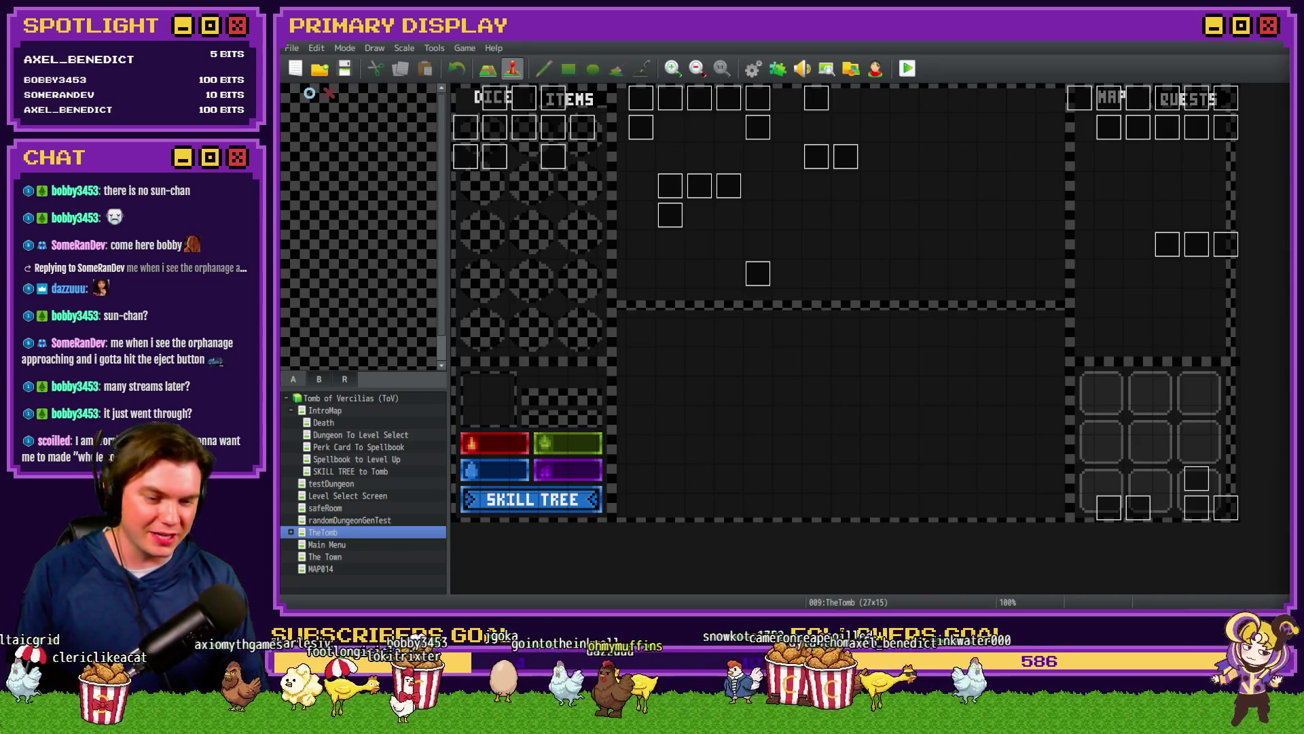
{"action": "key", "text": "alt+Tab"}
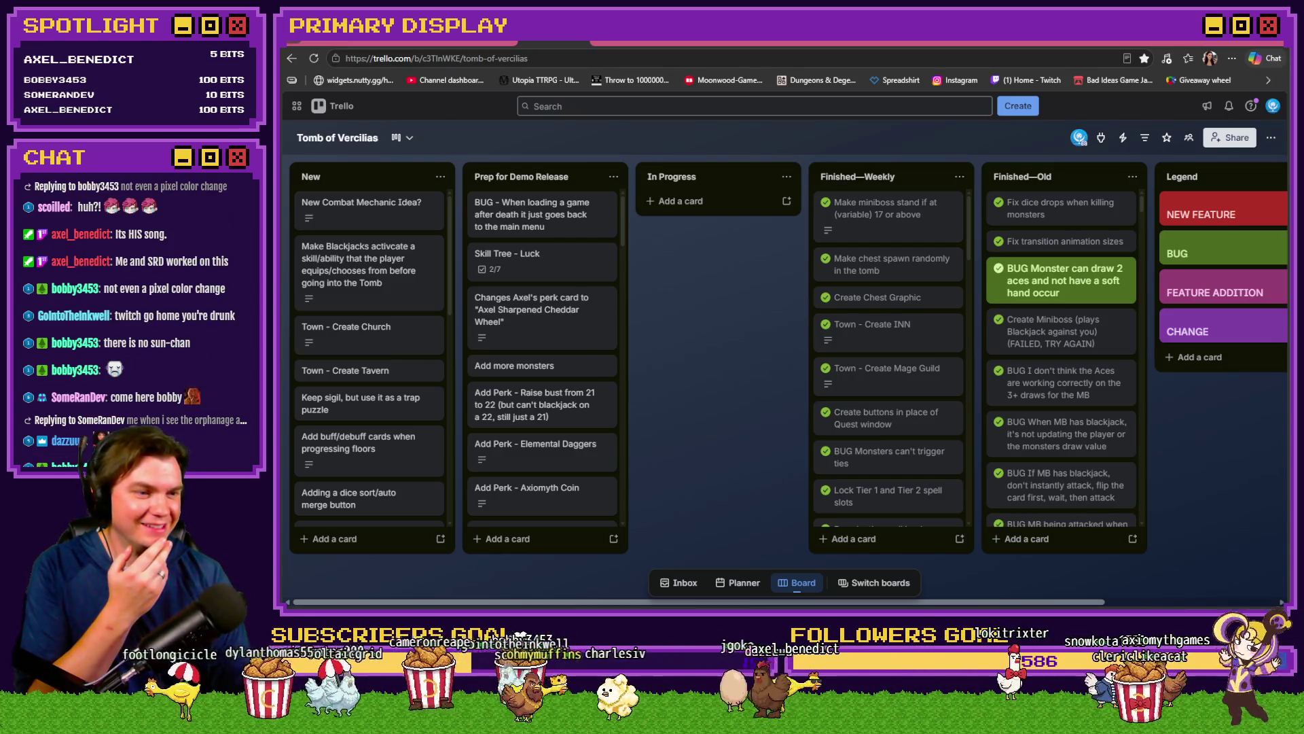
Step: Bring the Discord DM with the shared blue-convertible video in front of Trello and play it
{"action": "key", "text": "alt+Tab"}
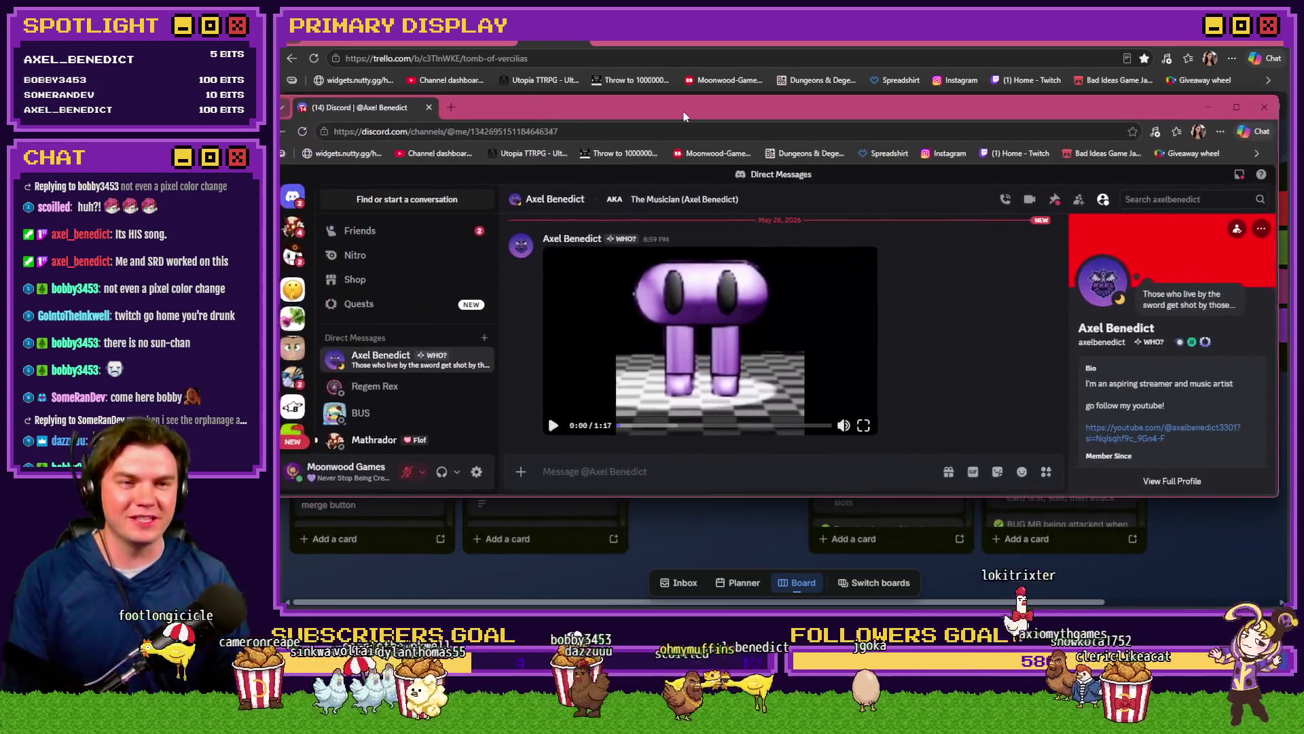
{"action": "key", "text": "alt+Tab"}
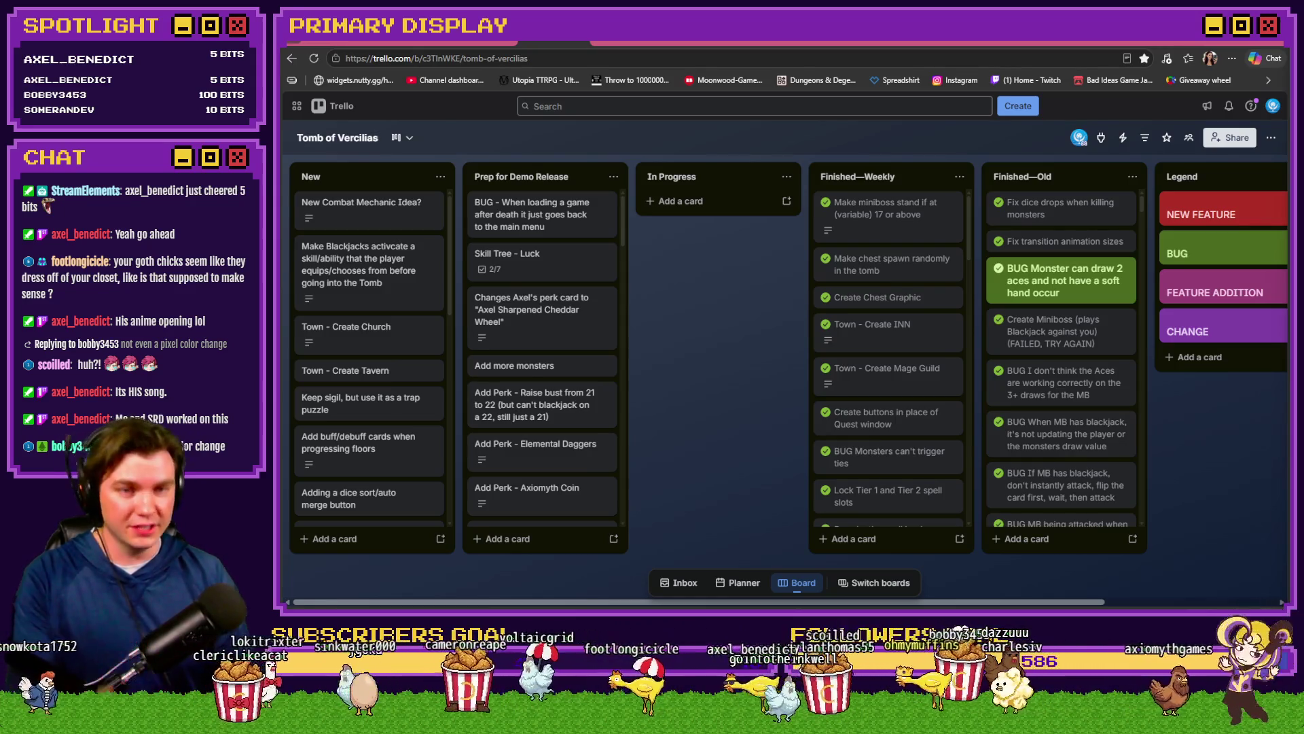
{"action": "key", "text": "alt+Tab"}
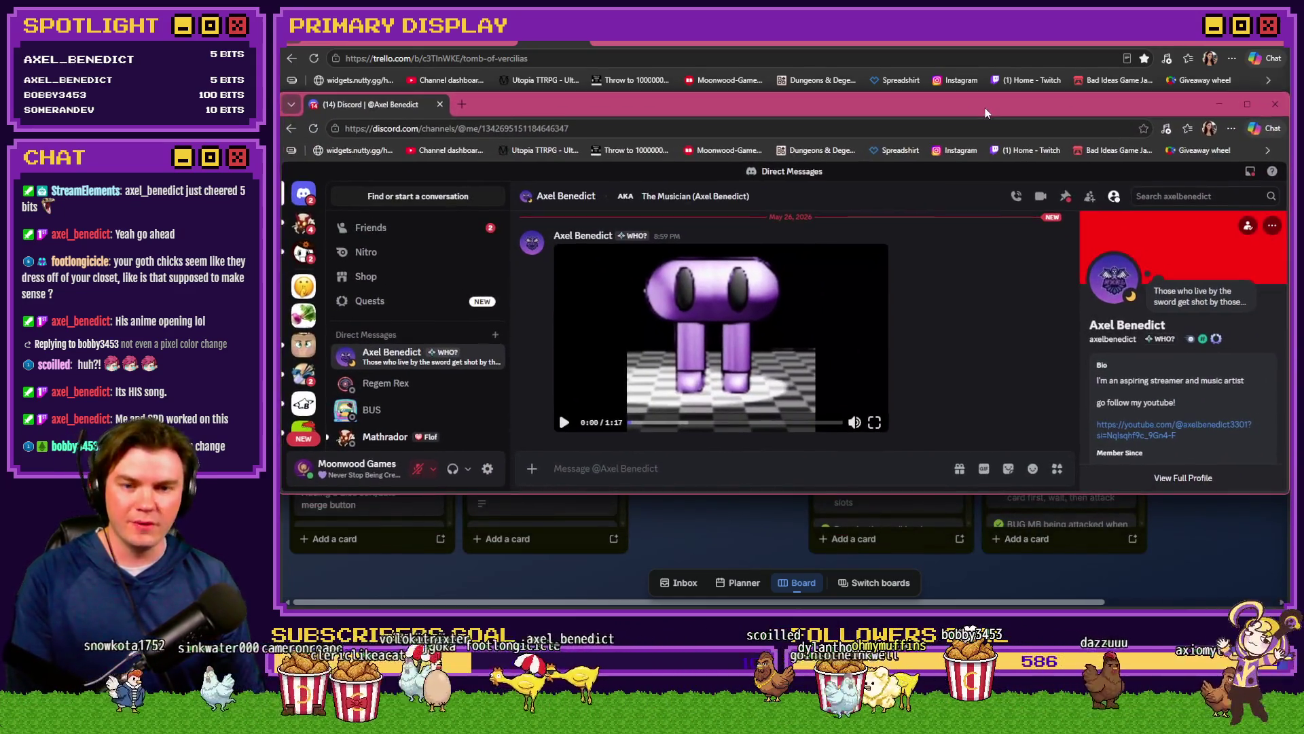
{"action": "left_click", "coordinate": [563, 422]}
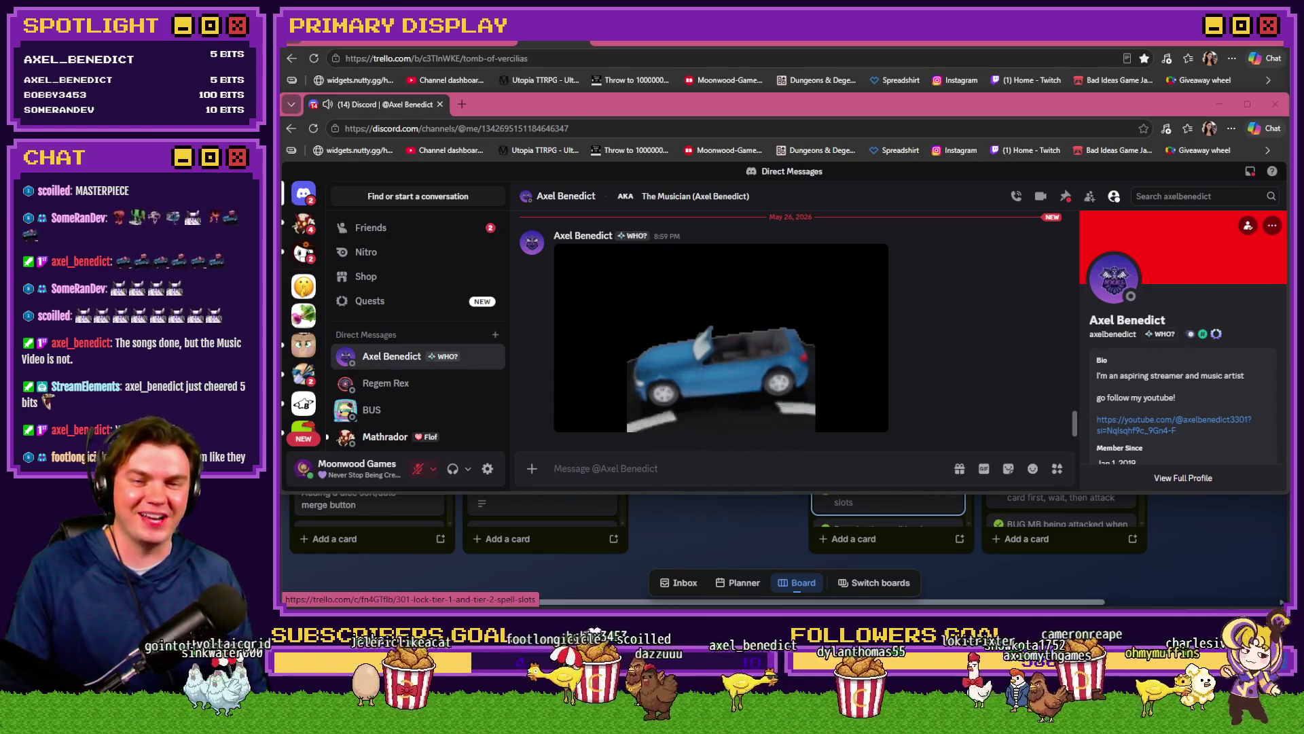
Step: Watch the shared music video, then return to the Tomb of Vercilias Trello board
{"action": "mouse_move", "coordinate": [826, 329]}
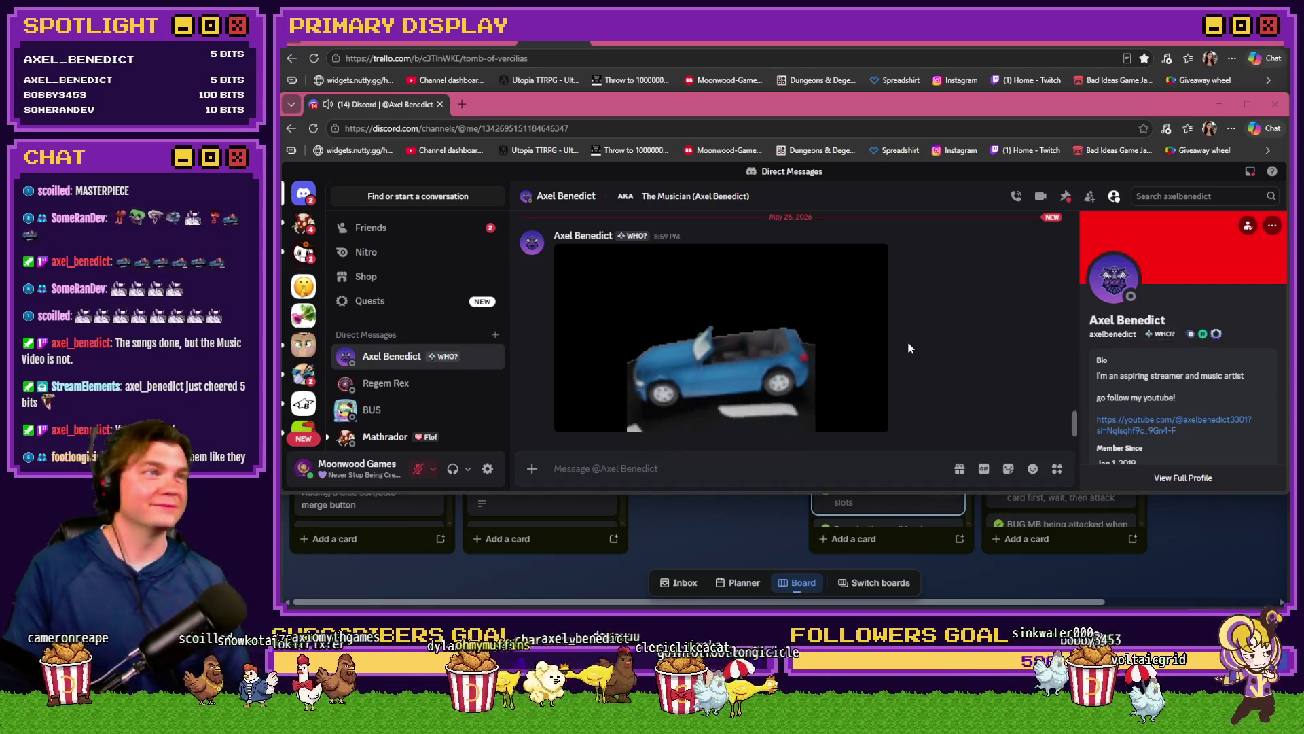
{"action": "mouse_move", "coordinate": [879, 358]}
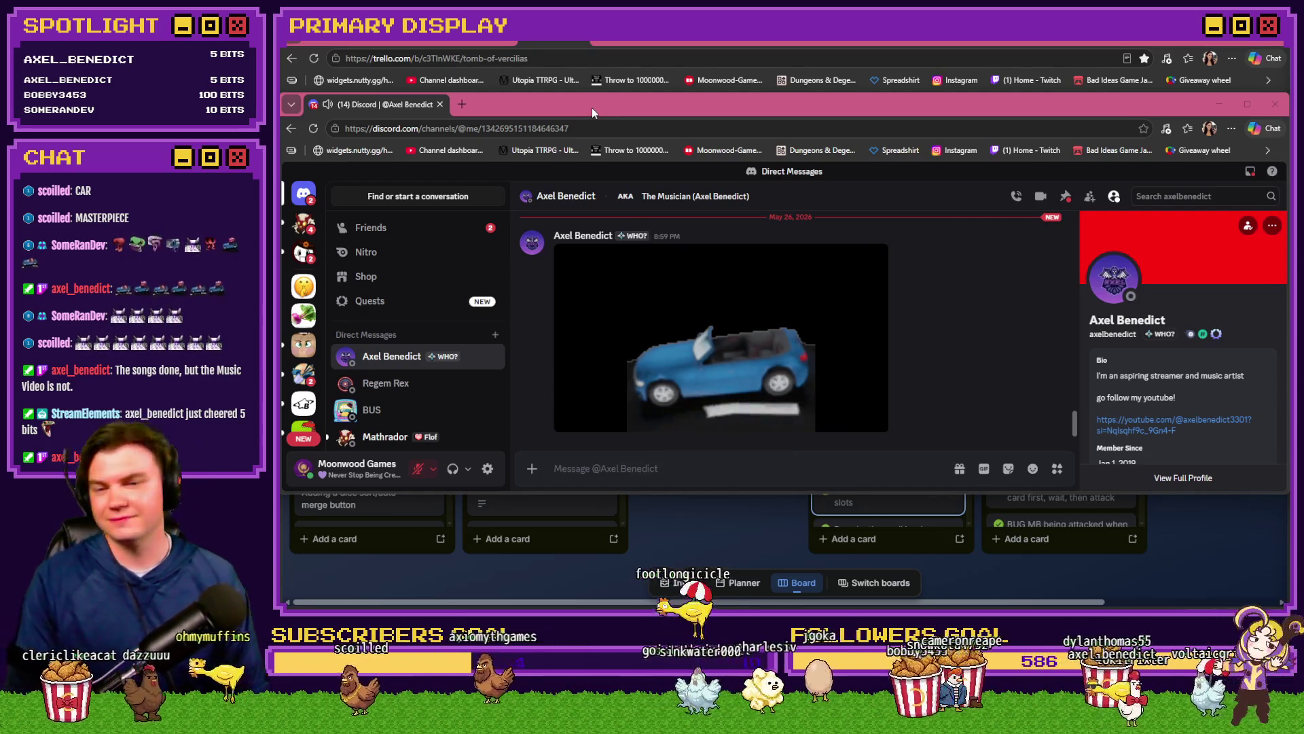
{"action": "key", "text": "alt+Tab"}
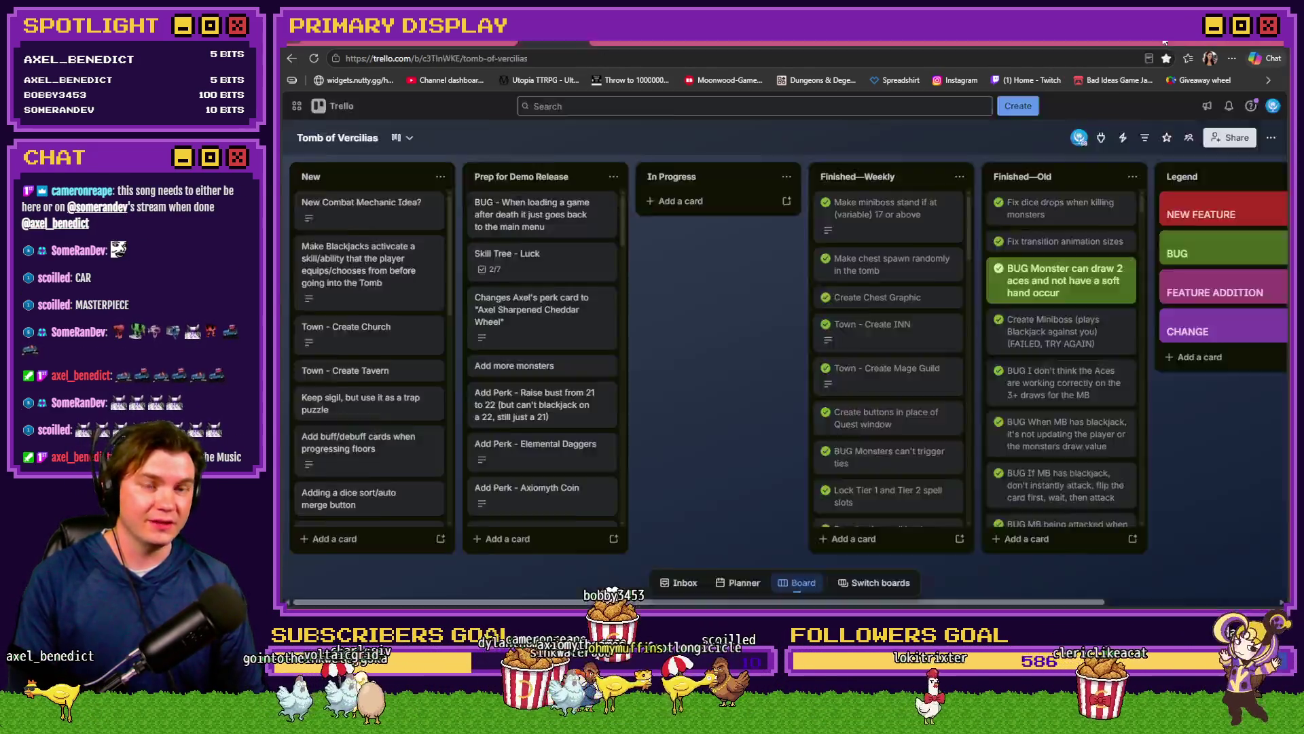
Step: Go to the Moonwood Games #general channel in Discord, then move to the art channel
{"action": "left_click", "coordinate": [1164, 42]}
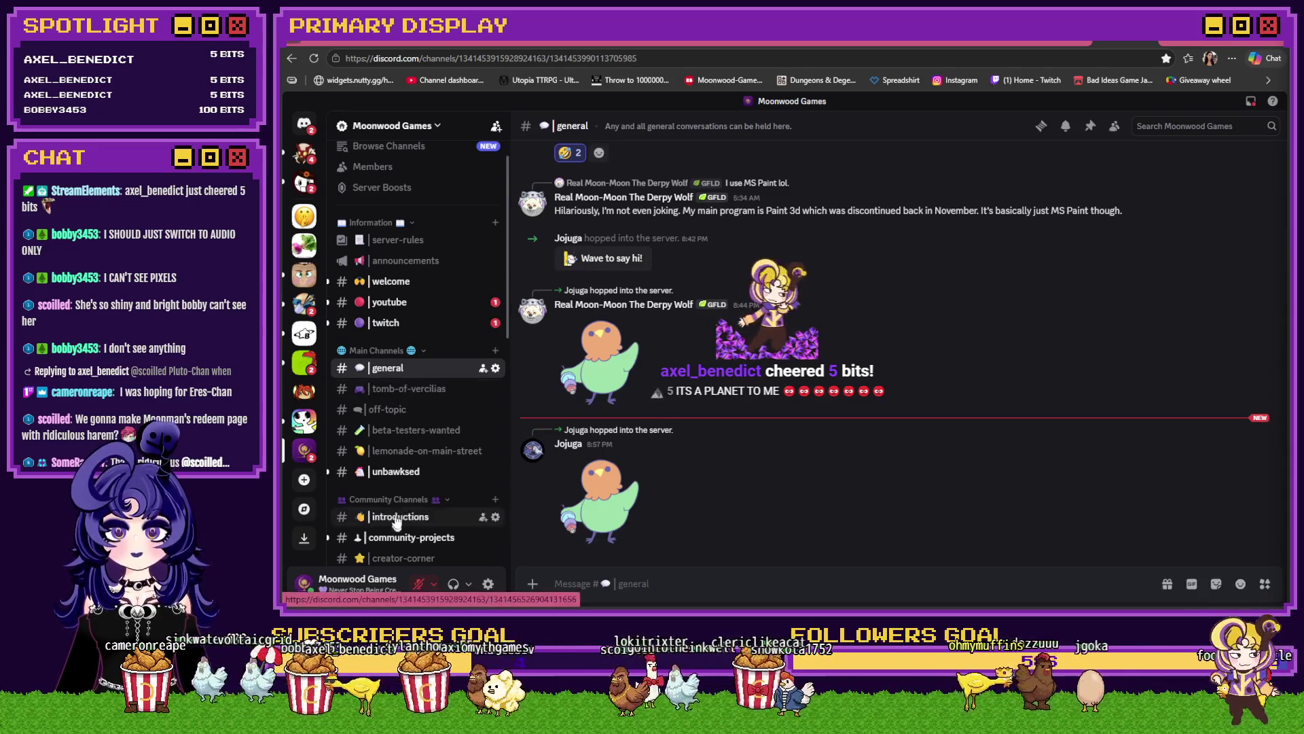
{"action": "scroll", "coordinate": [398, 475], "scroll_direction": "down", "scroll_amount": 3}
{"action": "left_click", "coordinate": [378, 457]}
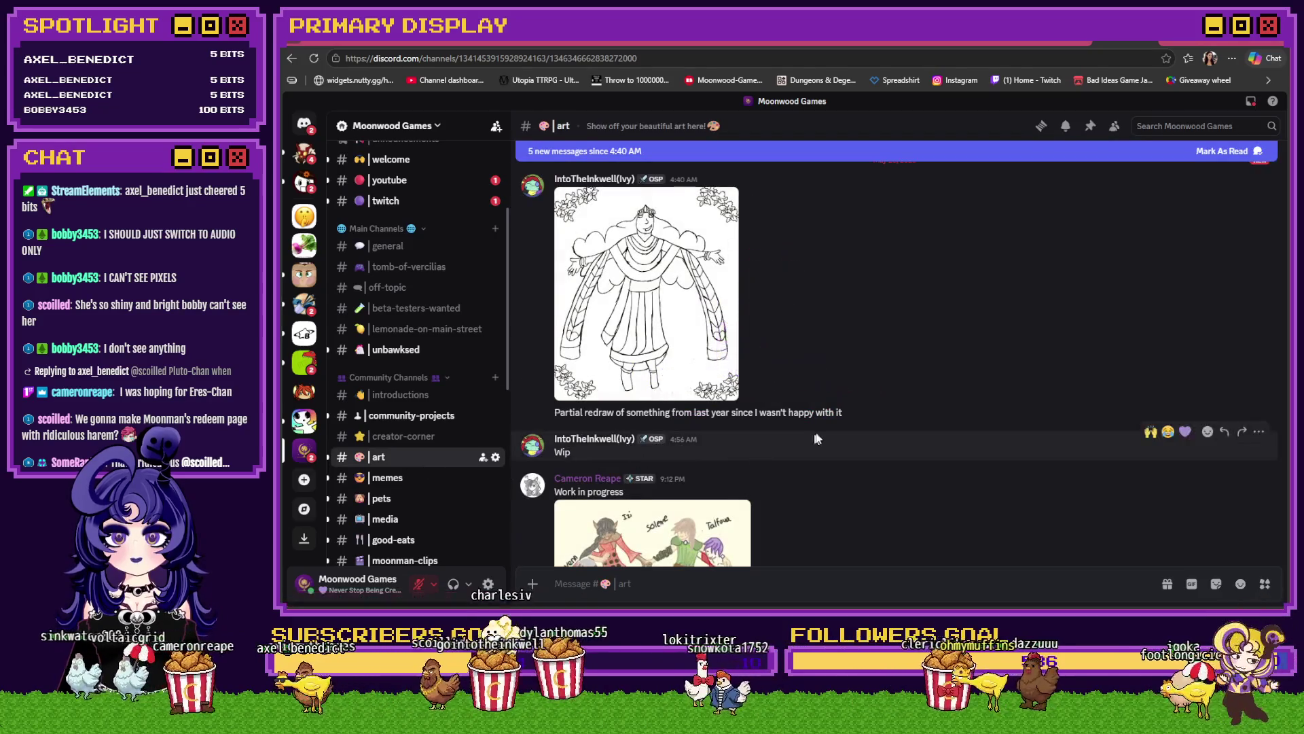
Step: View the partial redraw of the crowned robed figure full-size, then close it
{"action": "scroll", "coordinate": [859, 421], "scroll_direction": "up", "scroll_amount": 1}
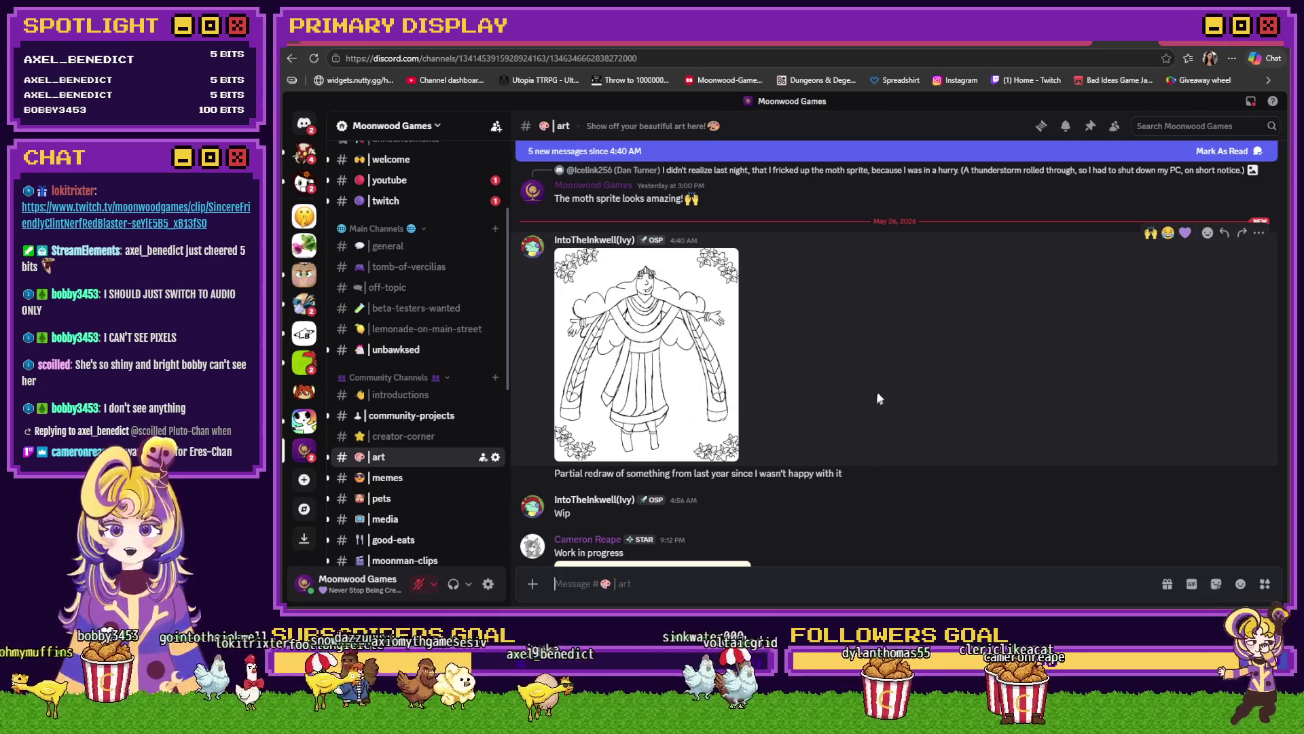
{"action": "left_click", "coordinate": [691, 370]}
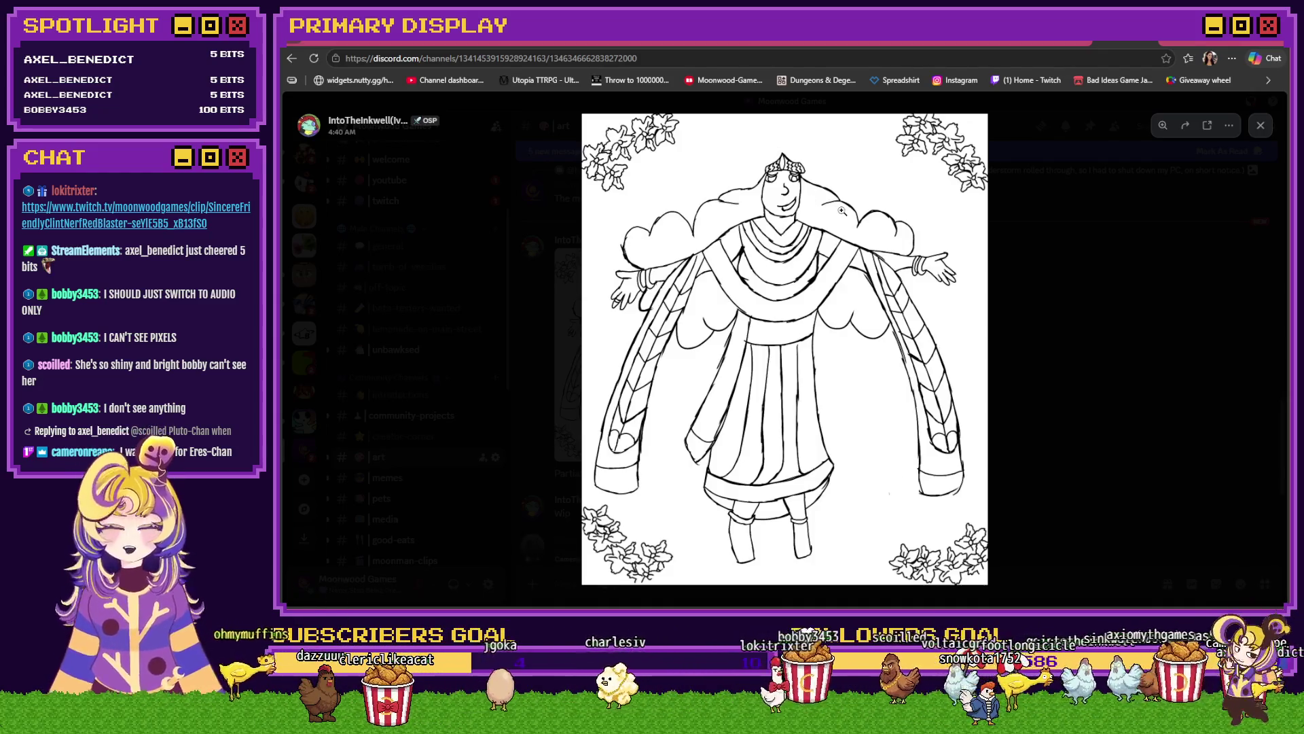
{"action": "left_click", "coordinate": [788, 241]}
Step: Open the Ladybugs work-in-progress artwork full-size, zoom in and pan across it, then close it
{"action": "left_click", "coordinate": [1019, 235]}
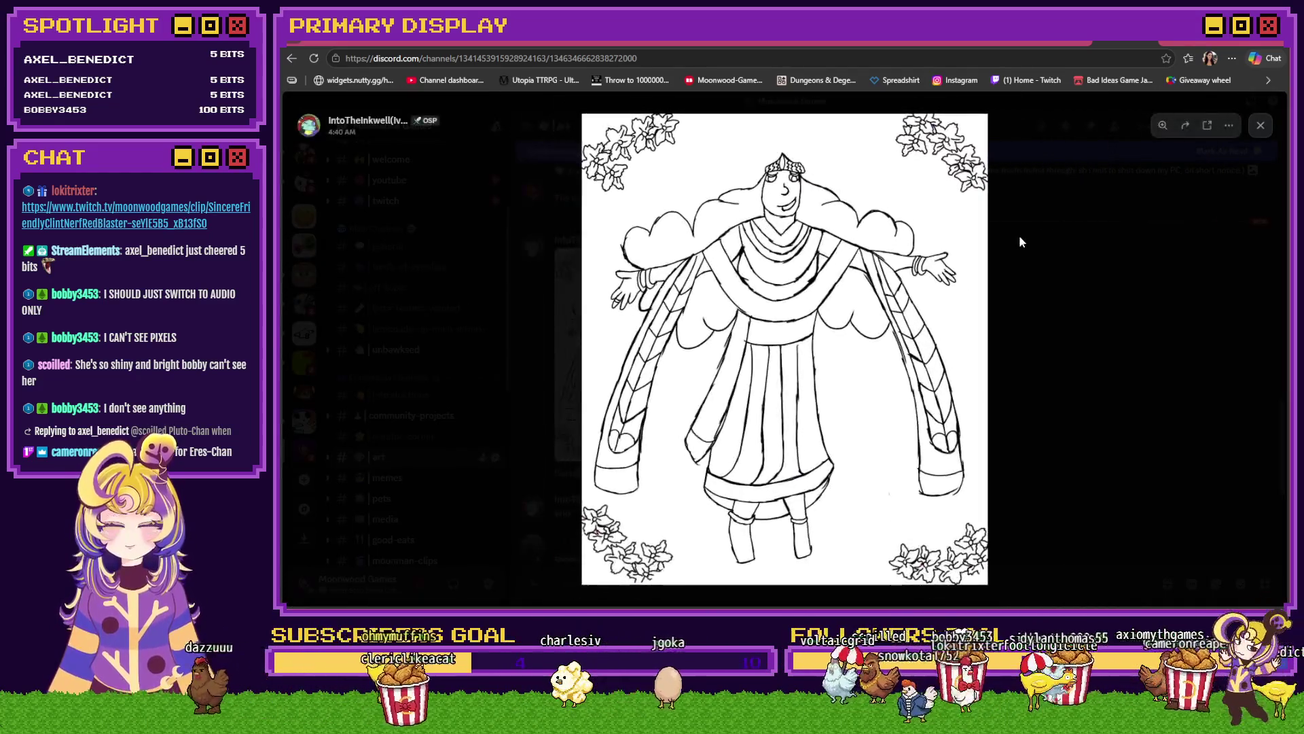
{"action": "left_click", "coordinate": [1019, 235]}
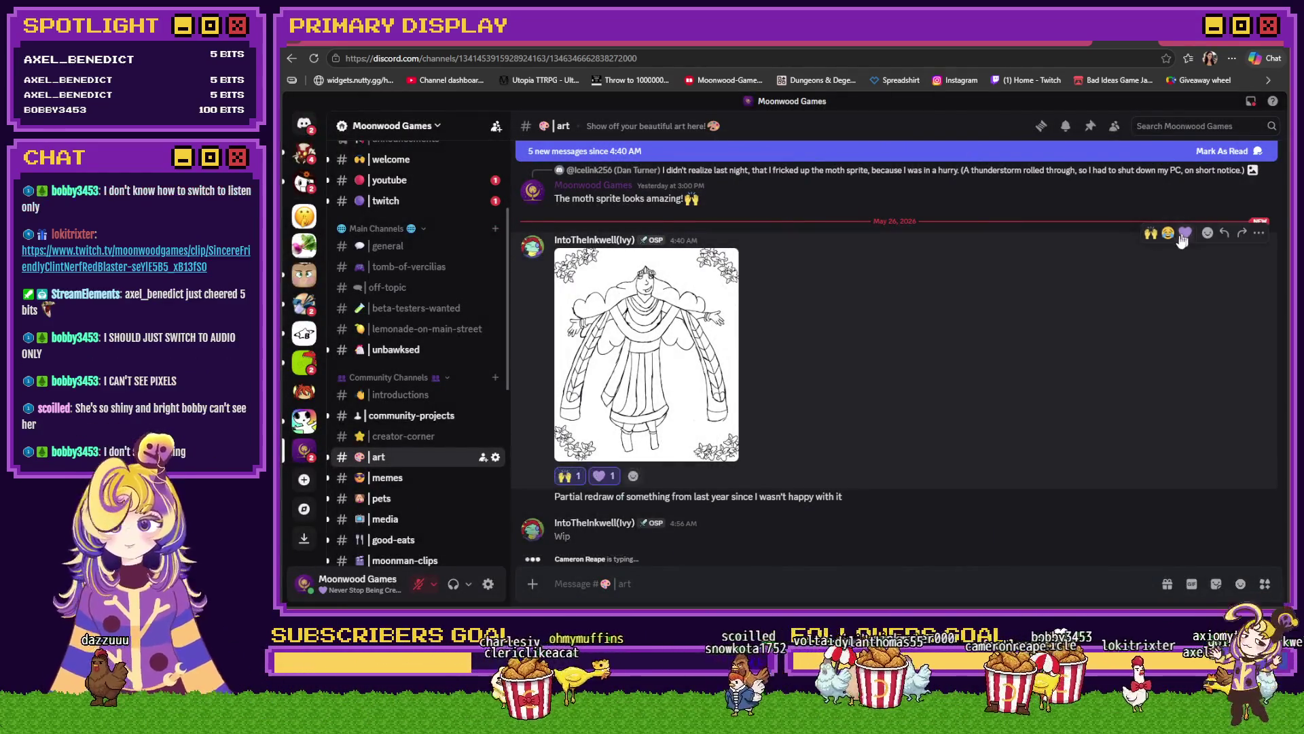
{"action": "scroll", "coordinate": [952, 315], "scroll_direction": "down", "scroll_amount": 2}
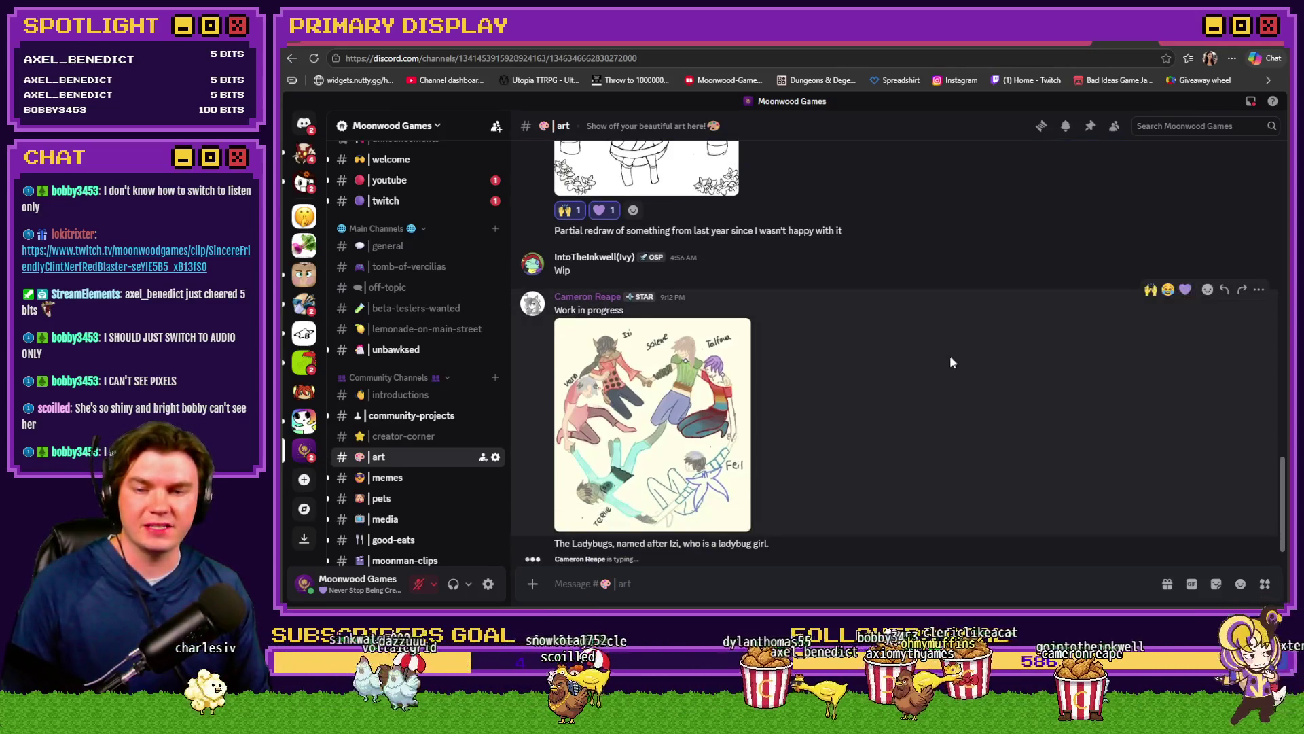
{"action": "left_click", "coordinate": [725, 440]}
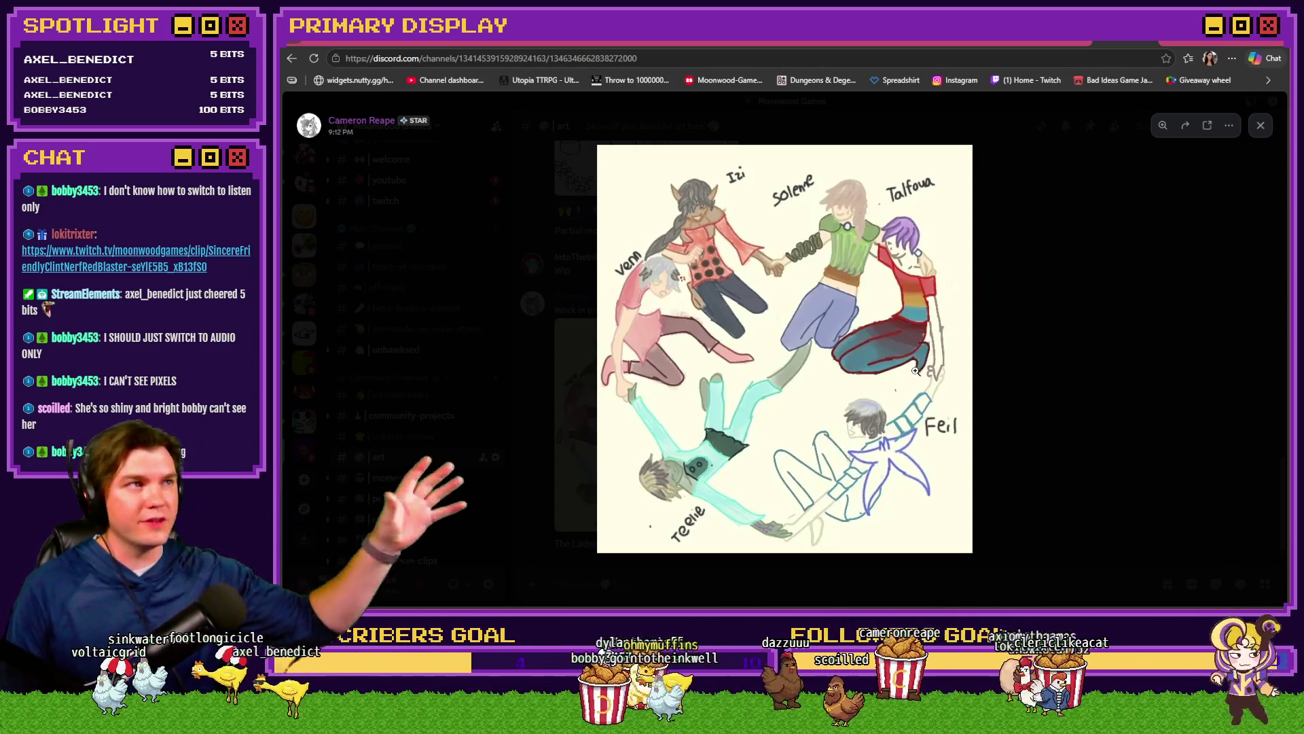
{"action": "left_click", "coordinate": [826, 441]}
{"action": "scroll", "coordinate": [824, 442], "scroll_direction": "up", "scroll_amount": 5}
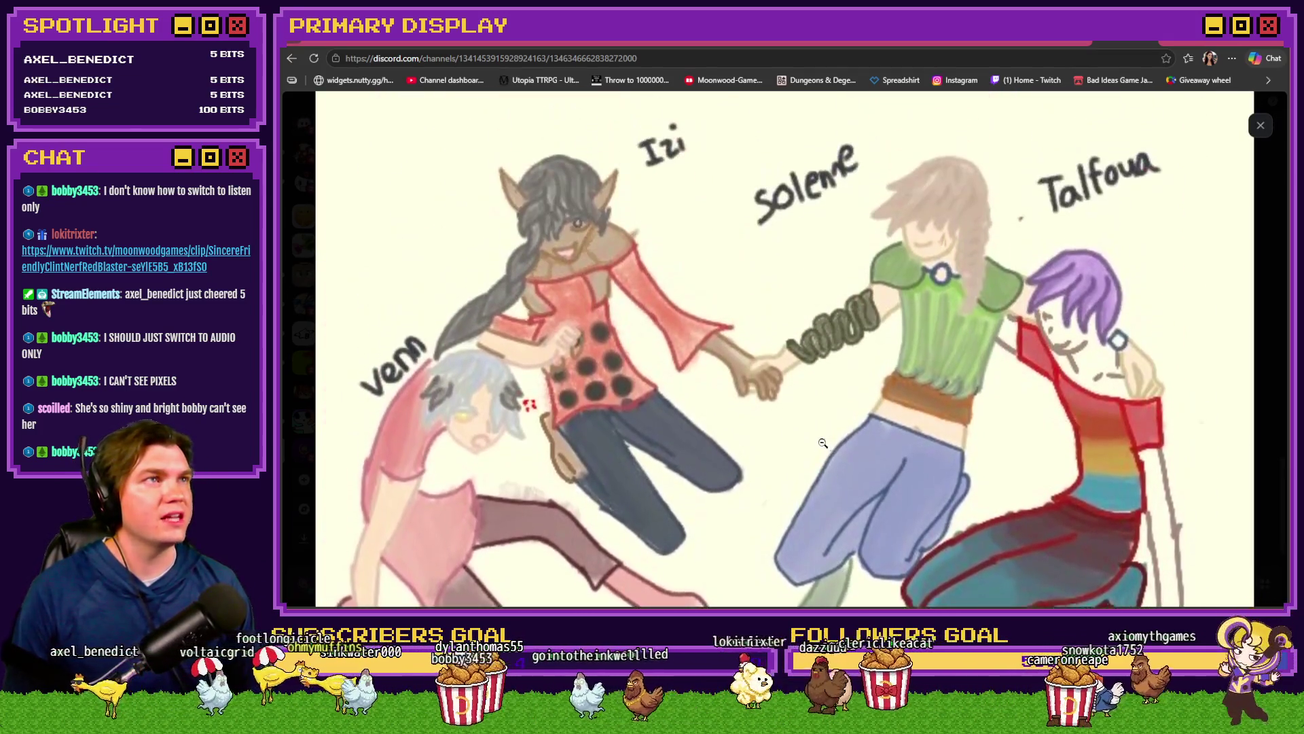
{"action": "left_click_drag", "start_coordinate": [823, 442], "coordinate": [823, 374]}
{"action": "scroll", "coordinate": [819, 421], "scroll_direction": "down", "scroll_amount": 7}
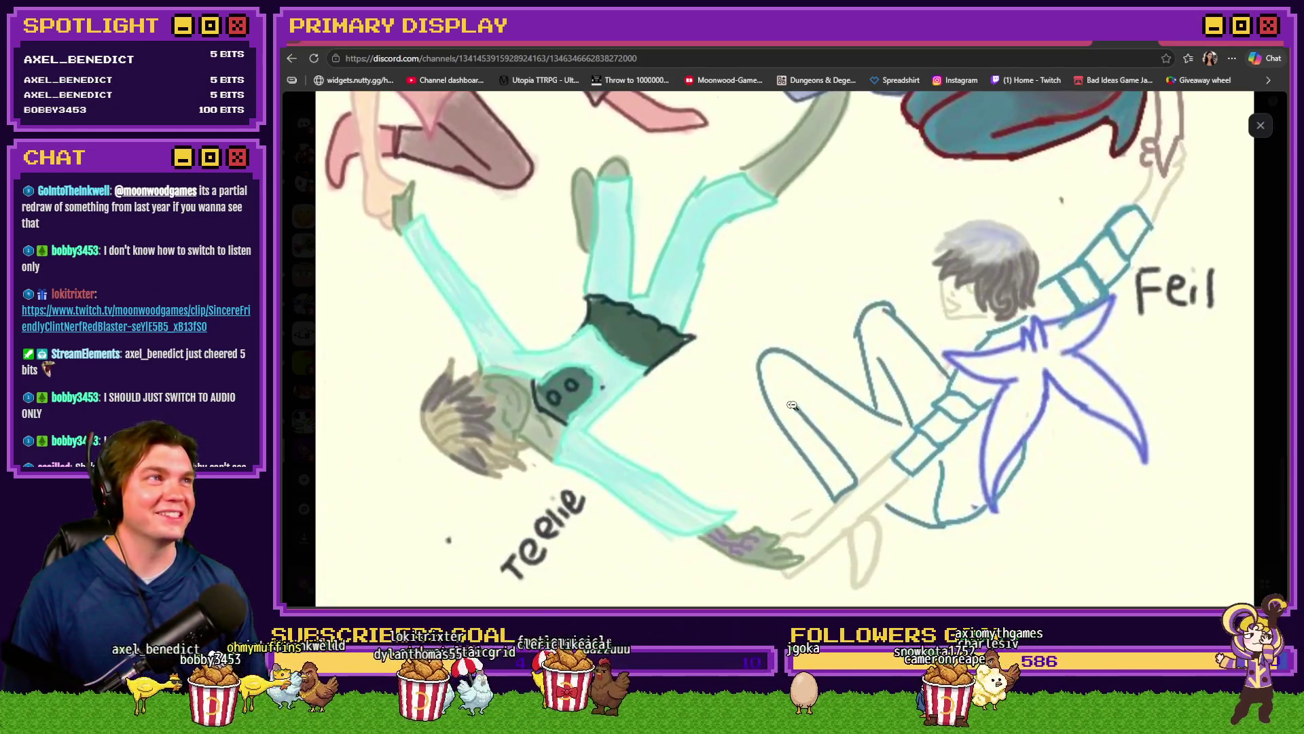
{"action": "left_click", "coordinate": [792, 405]}
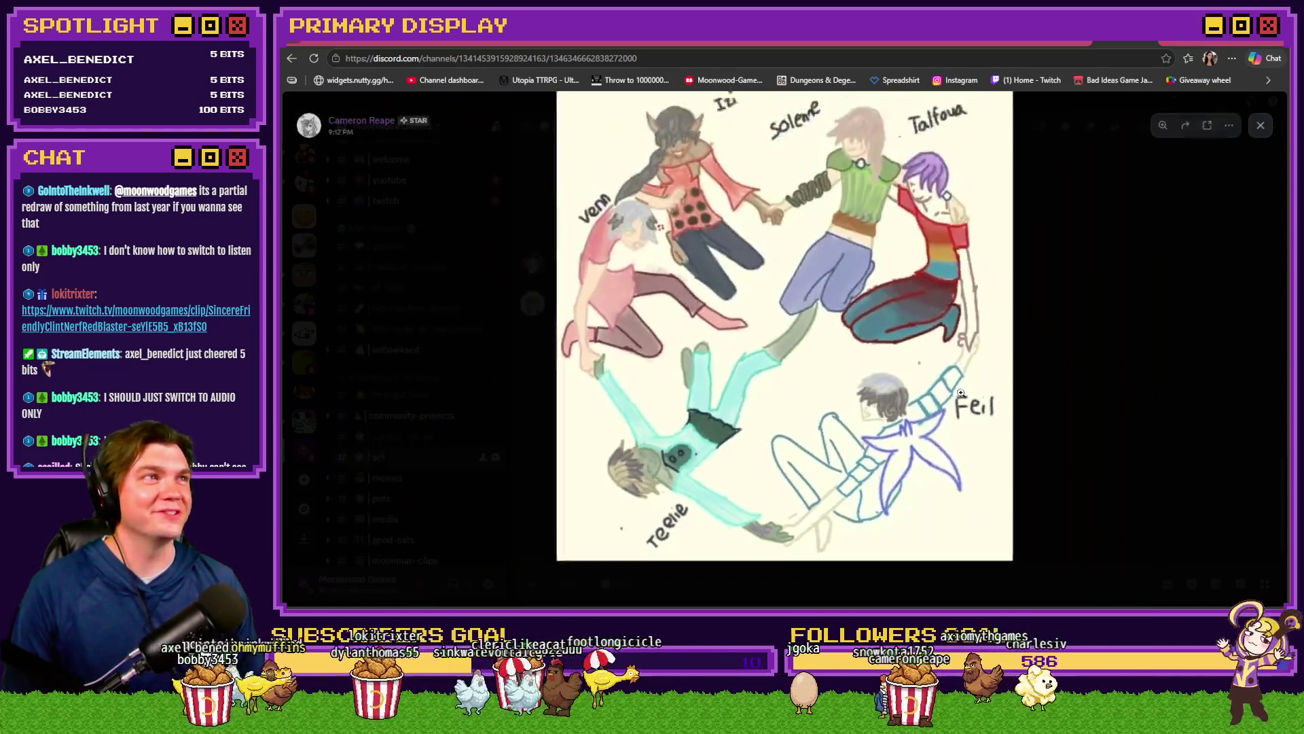
{"action": "left_click", "coordinate": [1070, 305]}
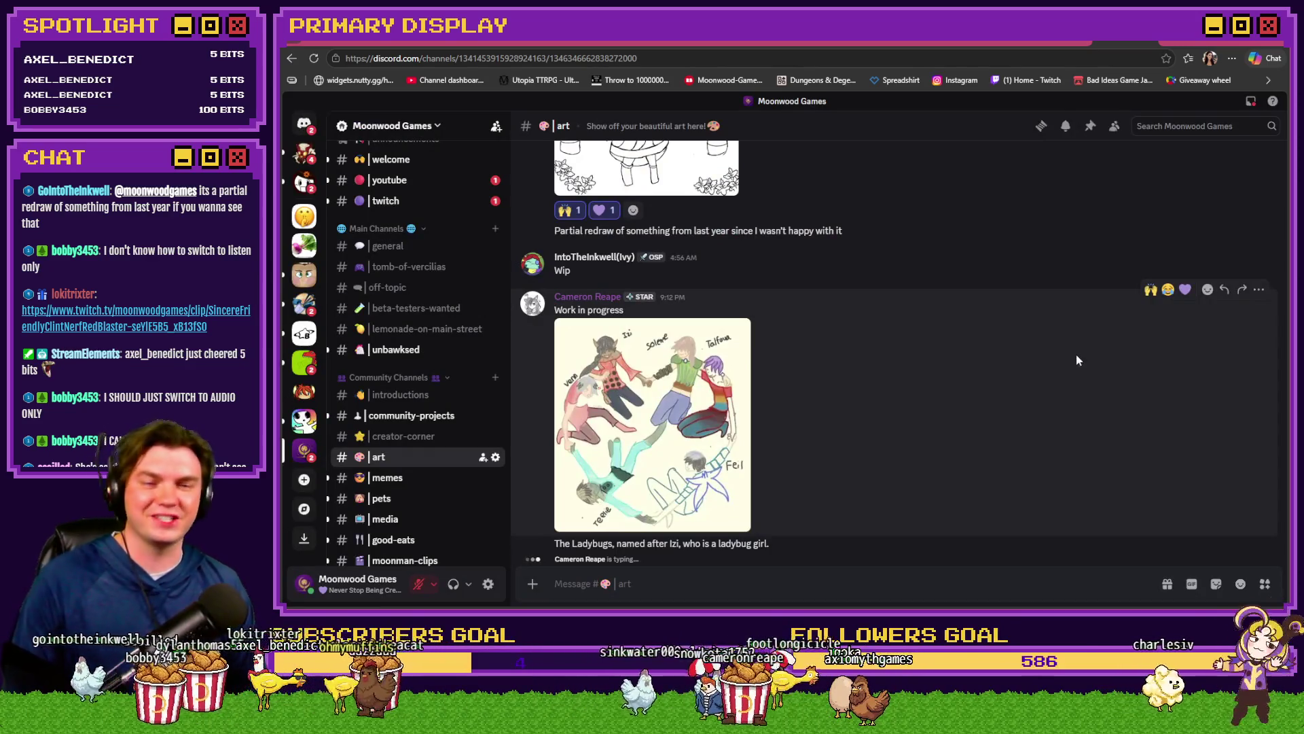
Step: Add 🙌 and 💜 reactions to the Ladybugs artwork post
{"action": "left_click", "coordinate": [1150, 290]}
{"action": "left_click", "coordinate": [1186, 251]}
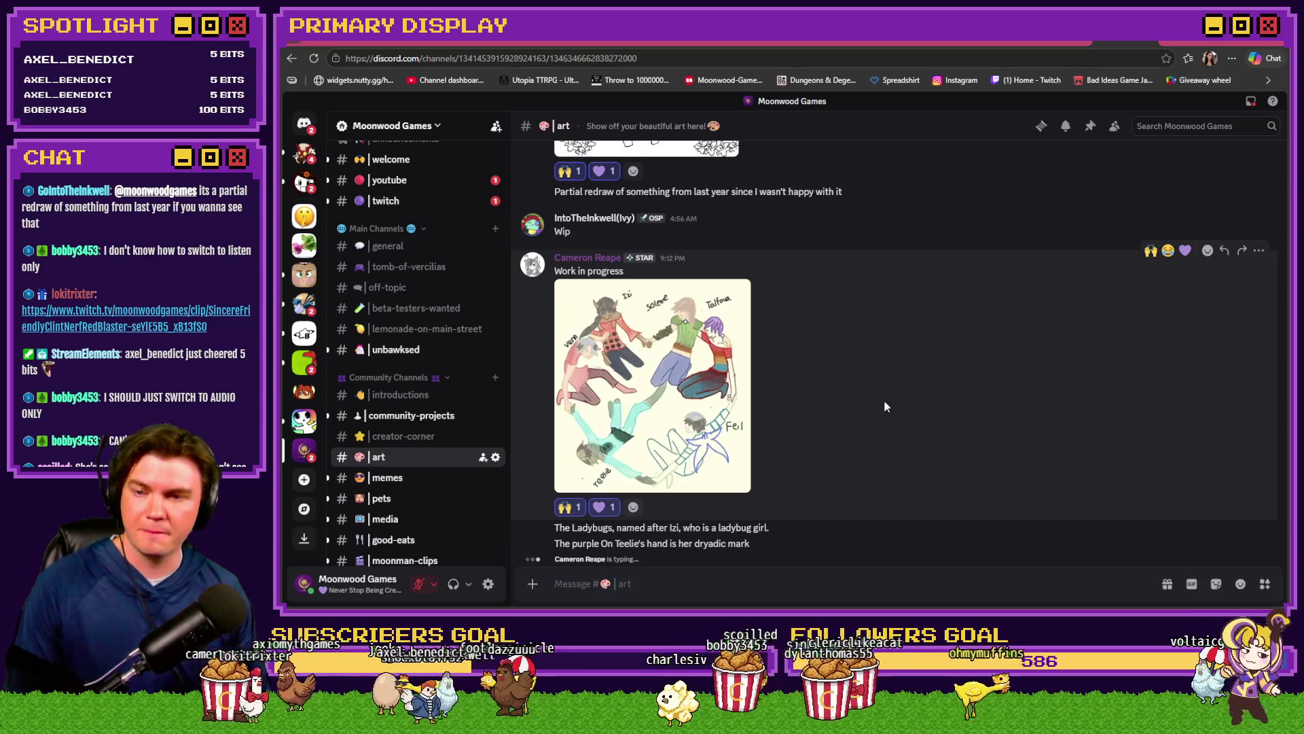
{"action": "scroll", "coordinate": [407, 395], "scroll_direction": "up", "scroll_amount": 3}
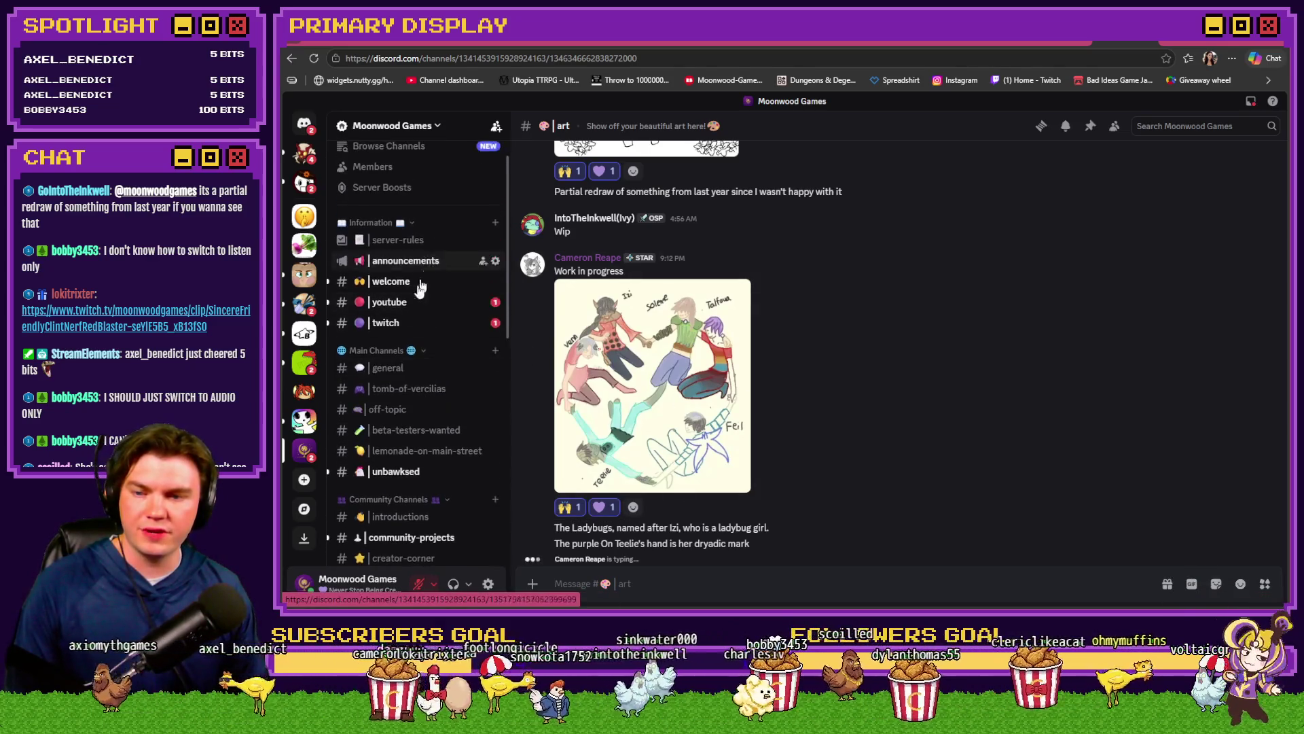
{"action": "scroll", "coordinate": [402, 407], "scroll_direction": "down", "scroll_amount": 4}
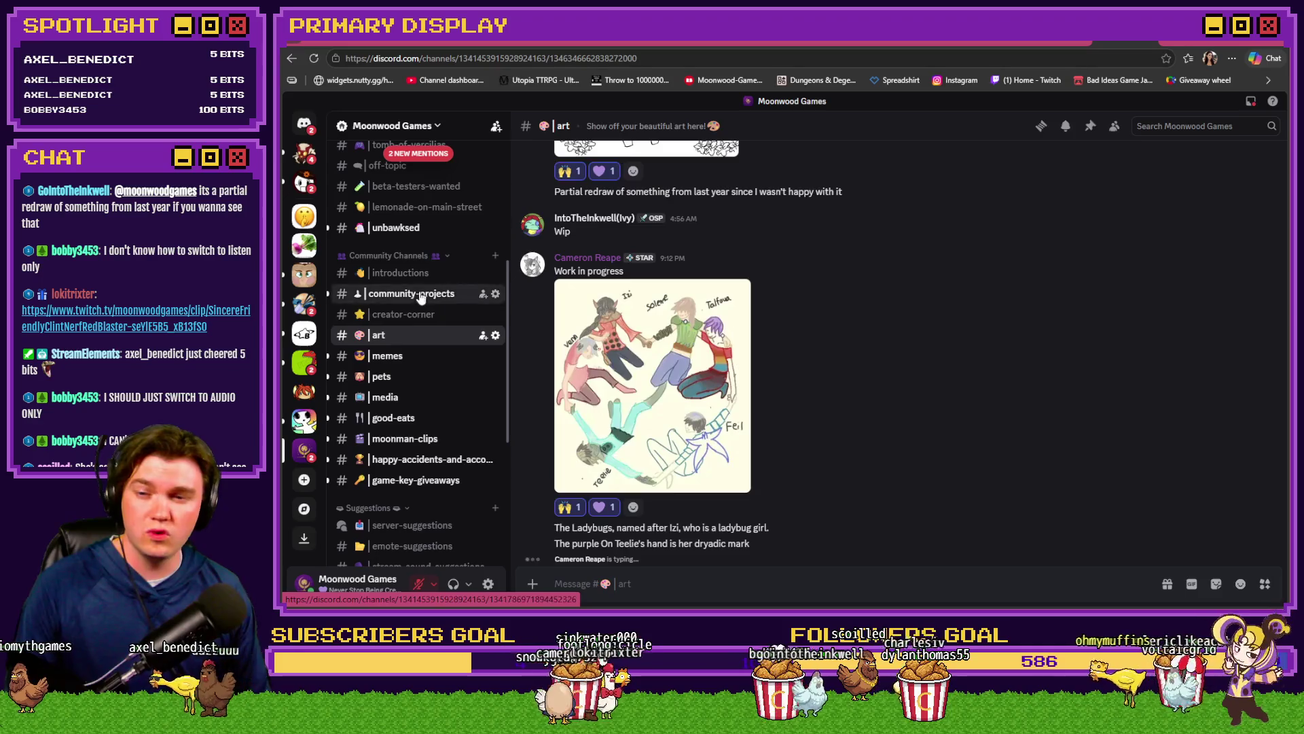
Step: Open #community-projects and inspect the 'Wrongness' village map zoomed in at full size
{"action": "left_click", "coordinate": [411, 293]}
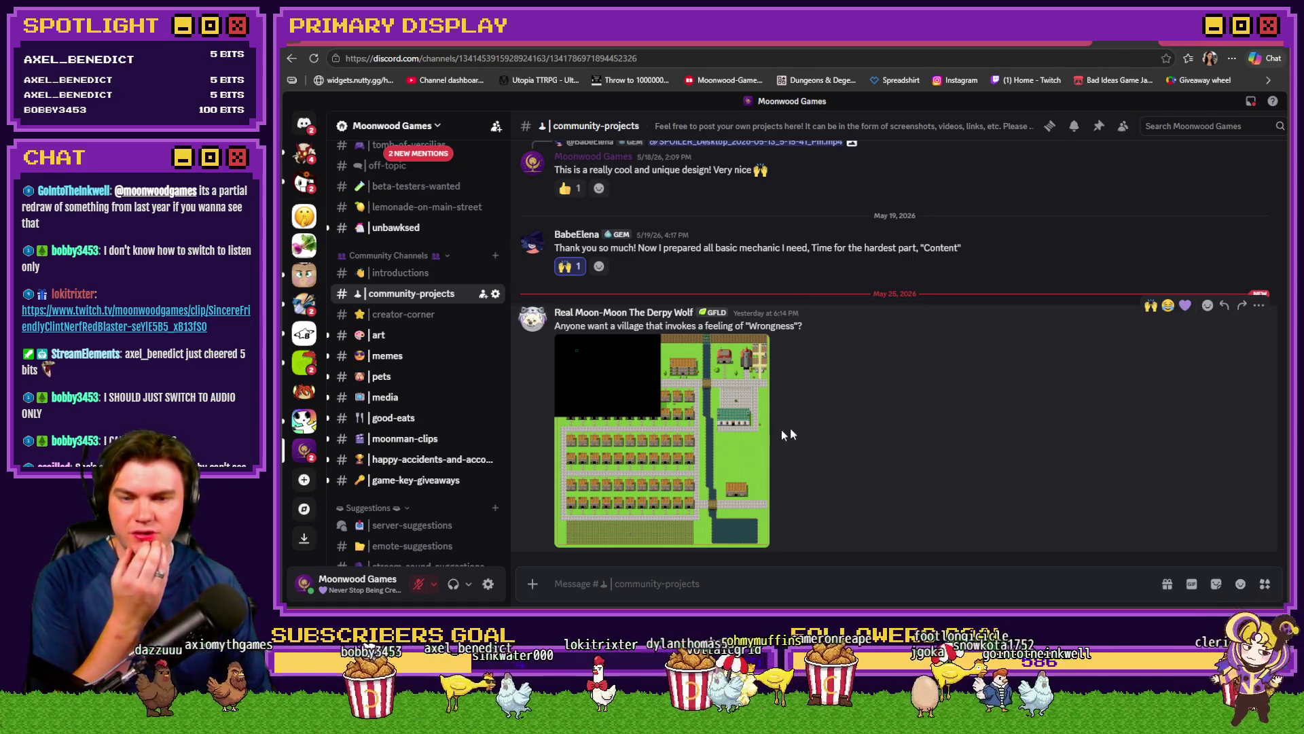
{"action": "left_click", "coordinate": [717, 430]}
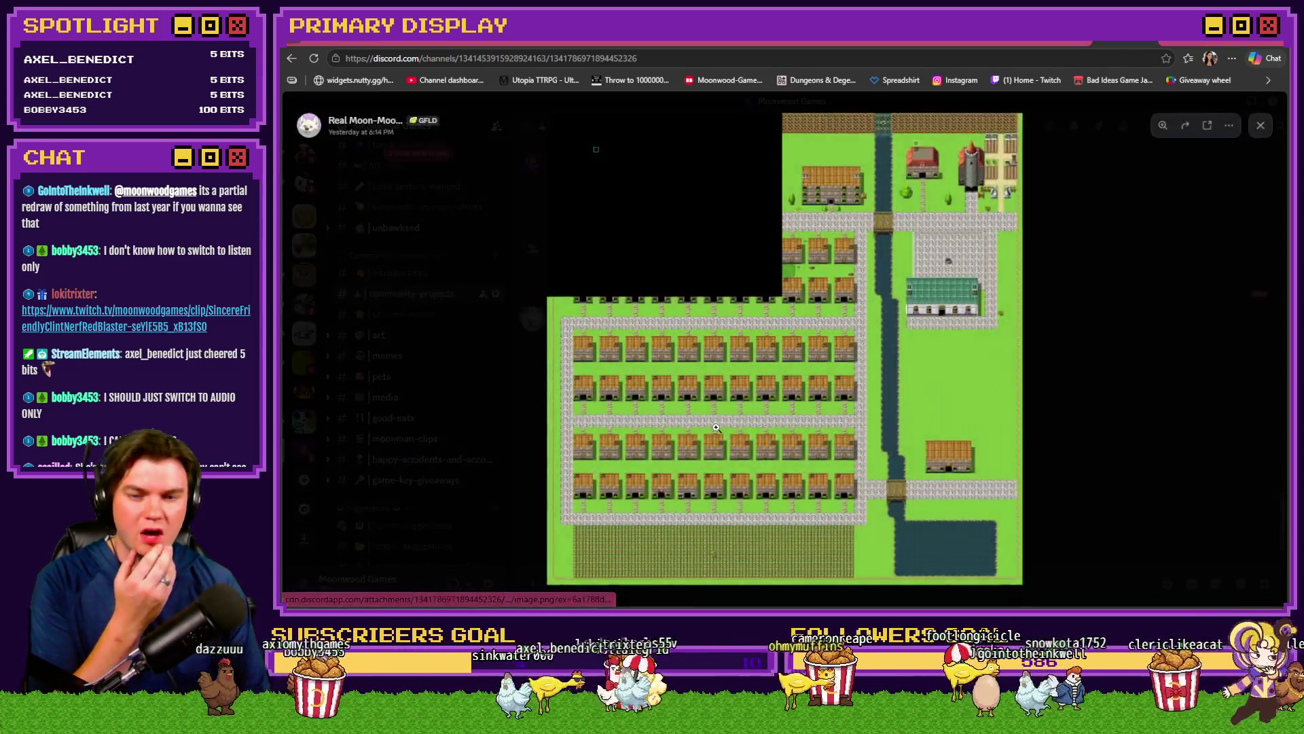
{"action": "left_click", "coordinate": [754, 401]}
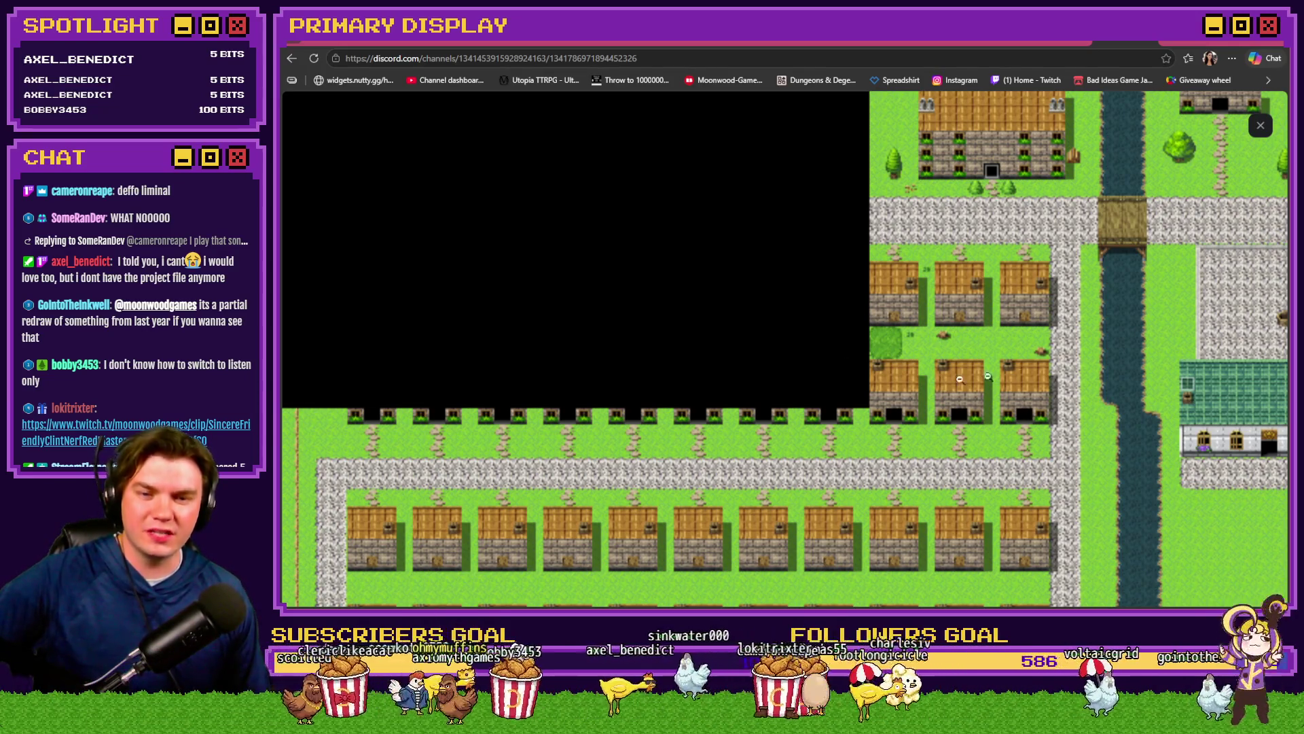
{"action": "scroll", "coordinate": [620, 311], "scroll_direction": "down", "scroll_amount": 5}
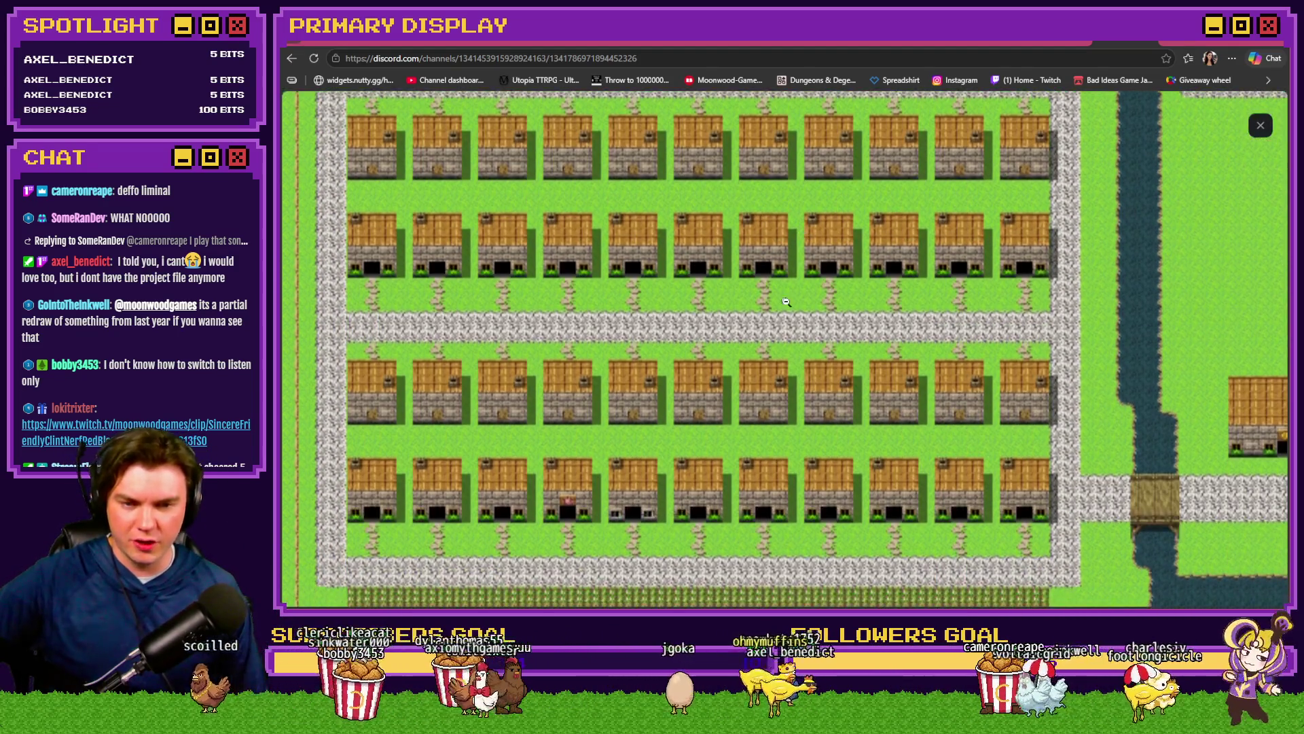
{"action": "scroll", "coordinate": [788, 303], "scroll_direction": "down", "scroll_amount": 3}
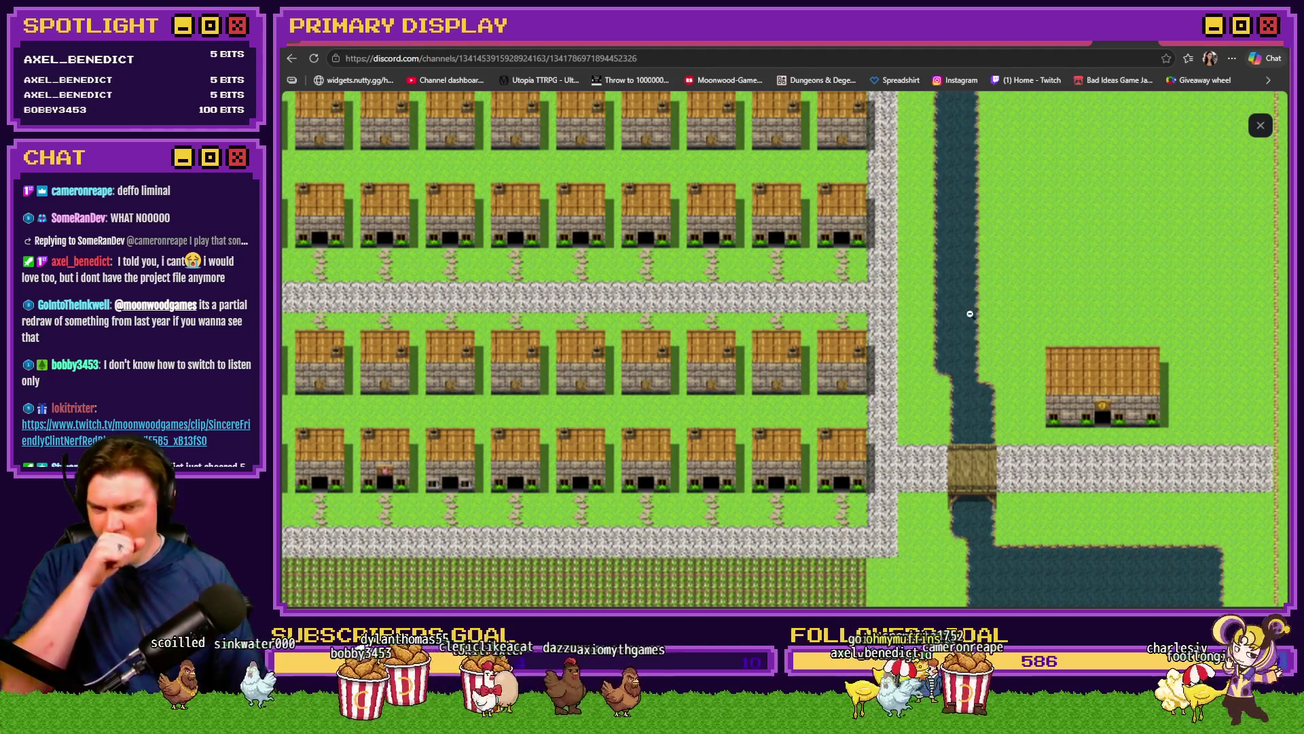
{"action": "scroll", "coordinate": [1019, 293], "scroll_direction": "up", "scroll_amount": 2}
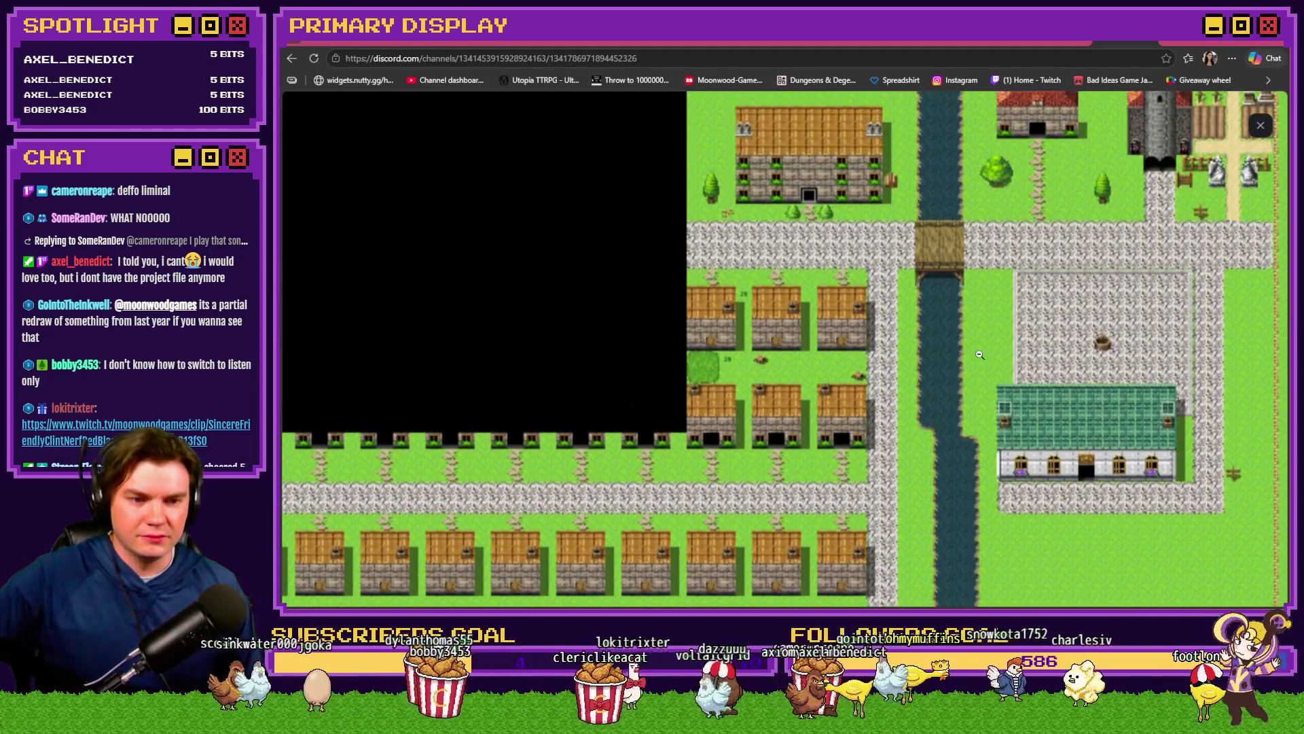
{"action": "left_click", "coordinate": [1260, 125]}
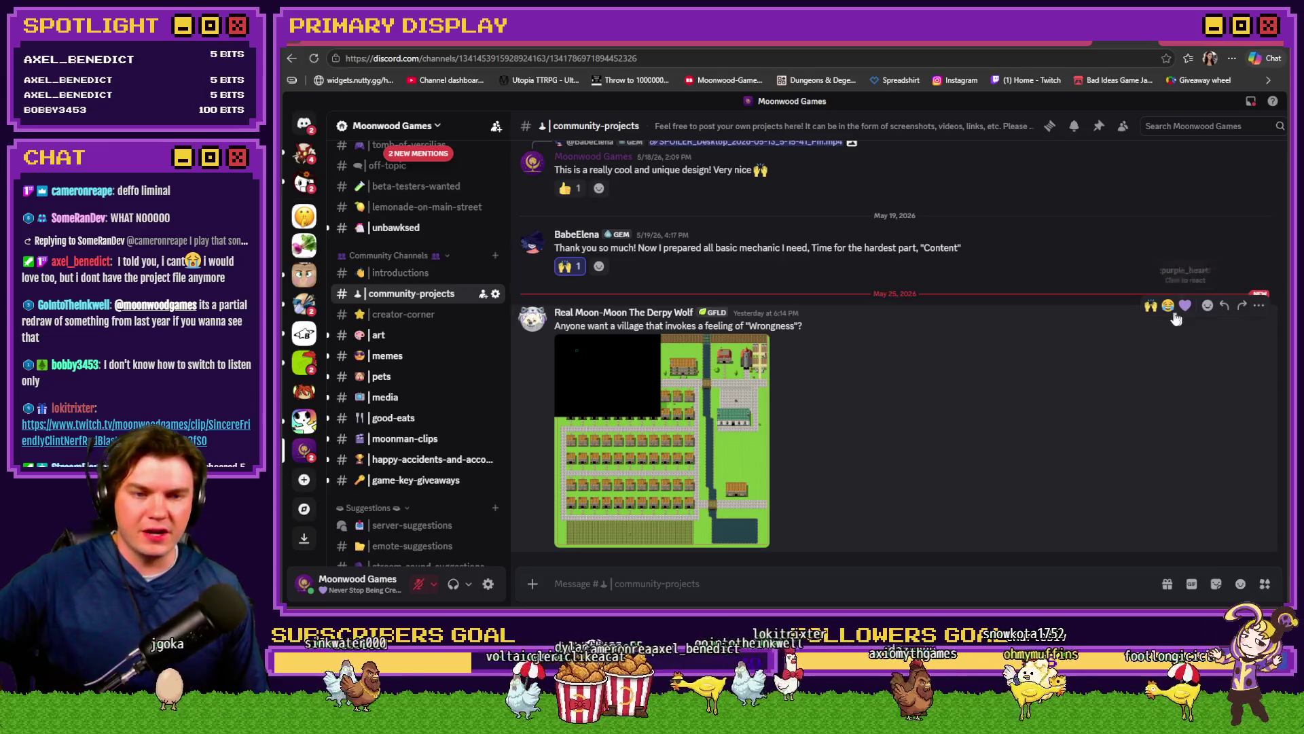
Step: Return to the #art channel, then open the Giveaway wheel bookmark
{"action": "scroll", "coordinate": [1173, 312], "scroll_direction": "down", "scroll_amount": 1}
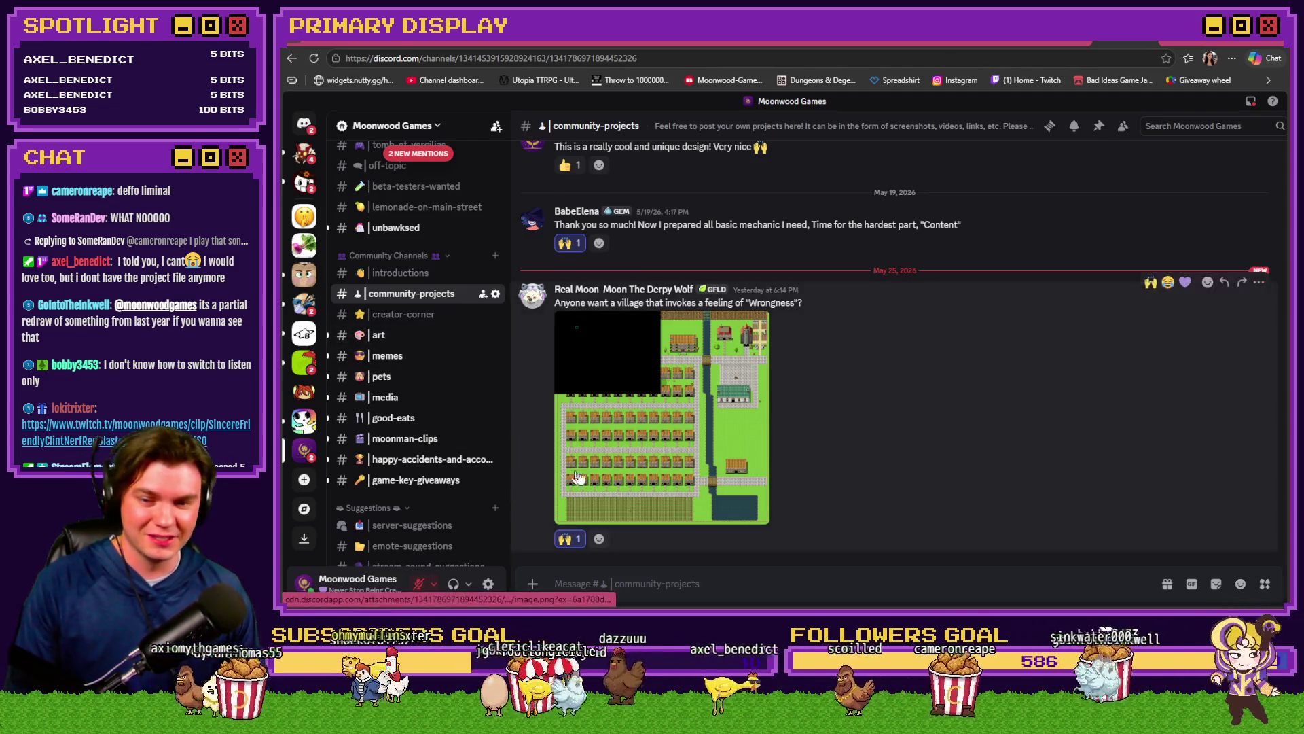
{"action": "left_click", "coordinate": [428, 337]}
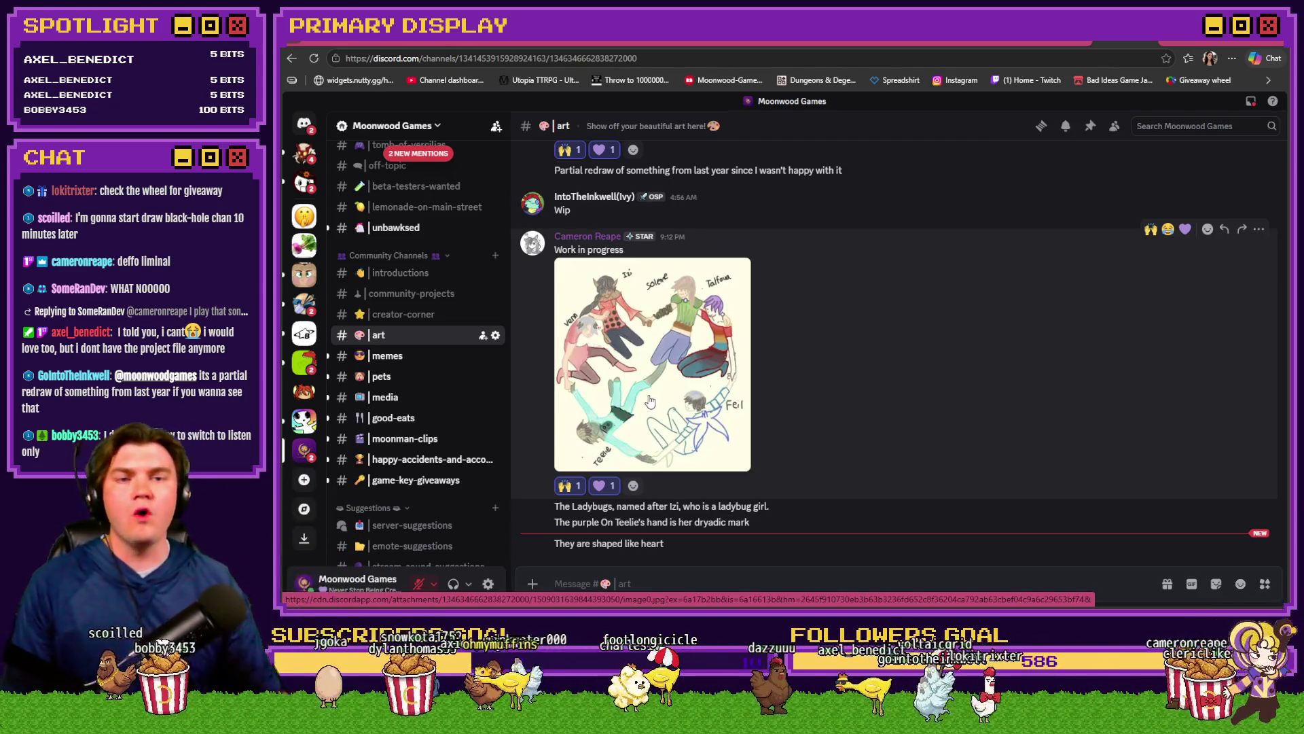
{"action": "left_click", "coordinate": [1184, 81]}
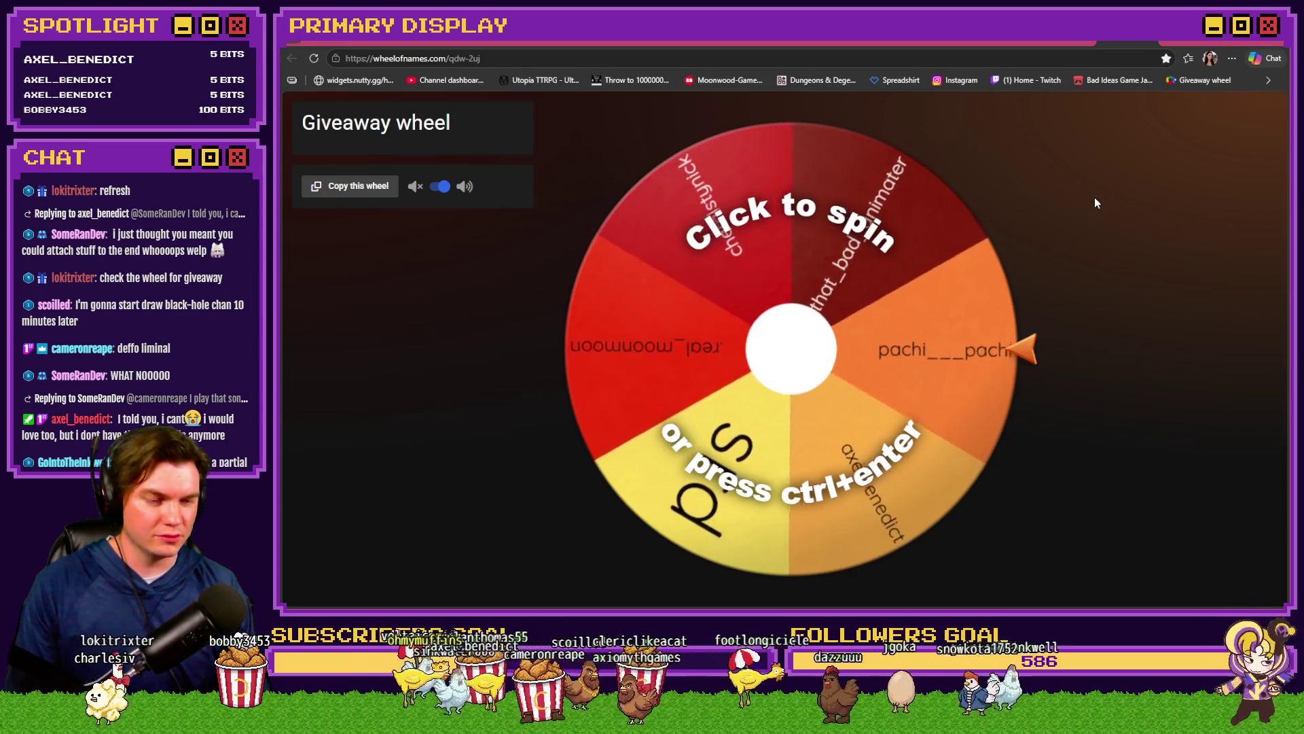
Step: Reload the Giveaway wheel to refresh its entries, then open the 'Doing WHAT to Axel?' Twitch clip
{"action": "key", "text": "F5"}
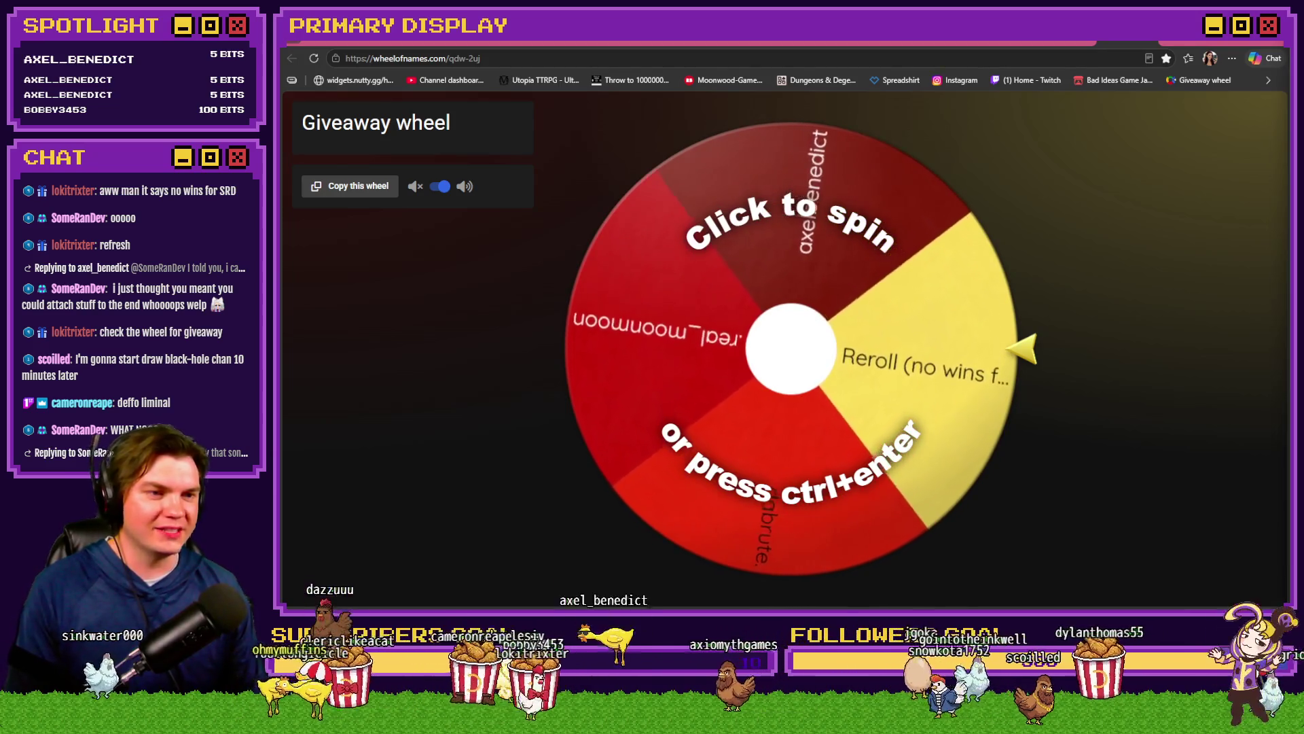
{"action": "left_click", "coordinate": [1073, 87]}
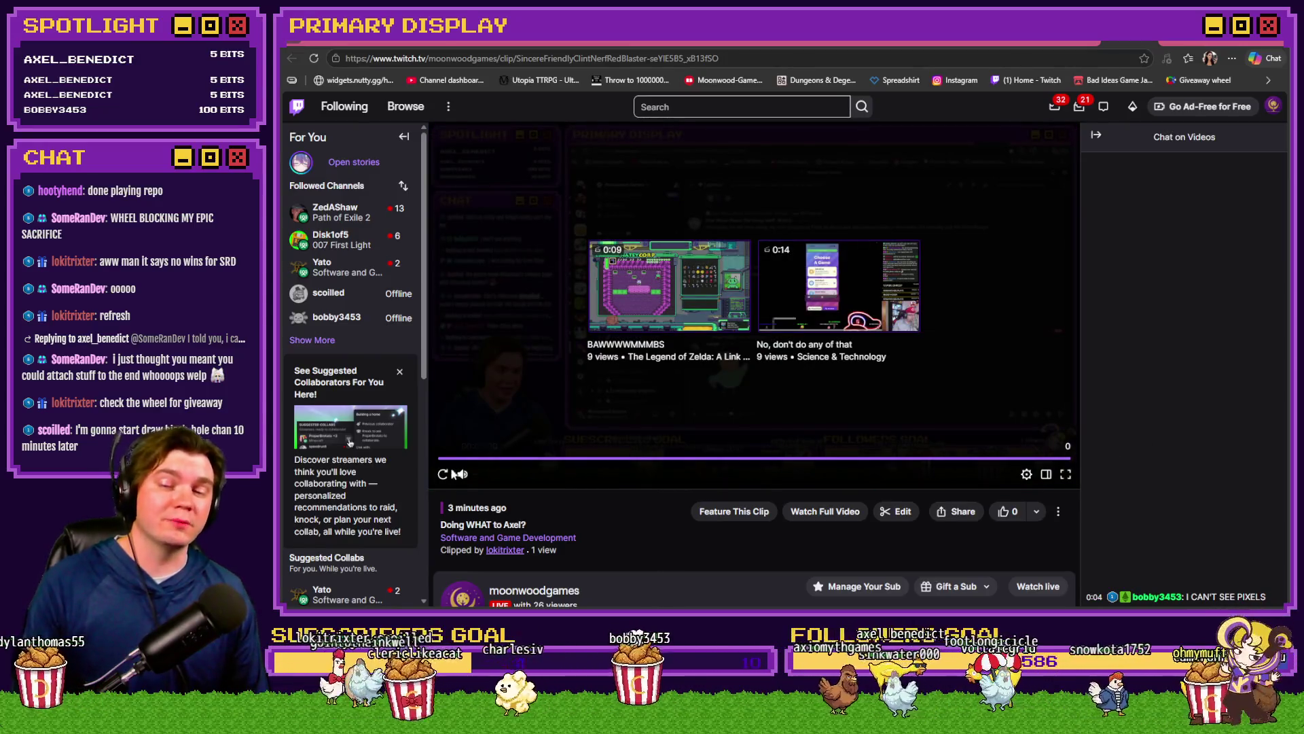
Step: Restart the Twitch clip from the beginning, then switch to the Wheel of Names Giveaway tab
{"action": "left_click", "coordinate": [444, 475]}
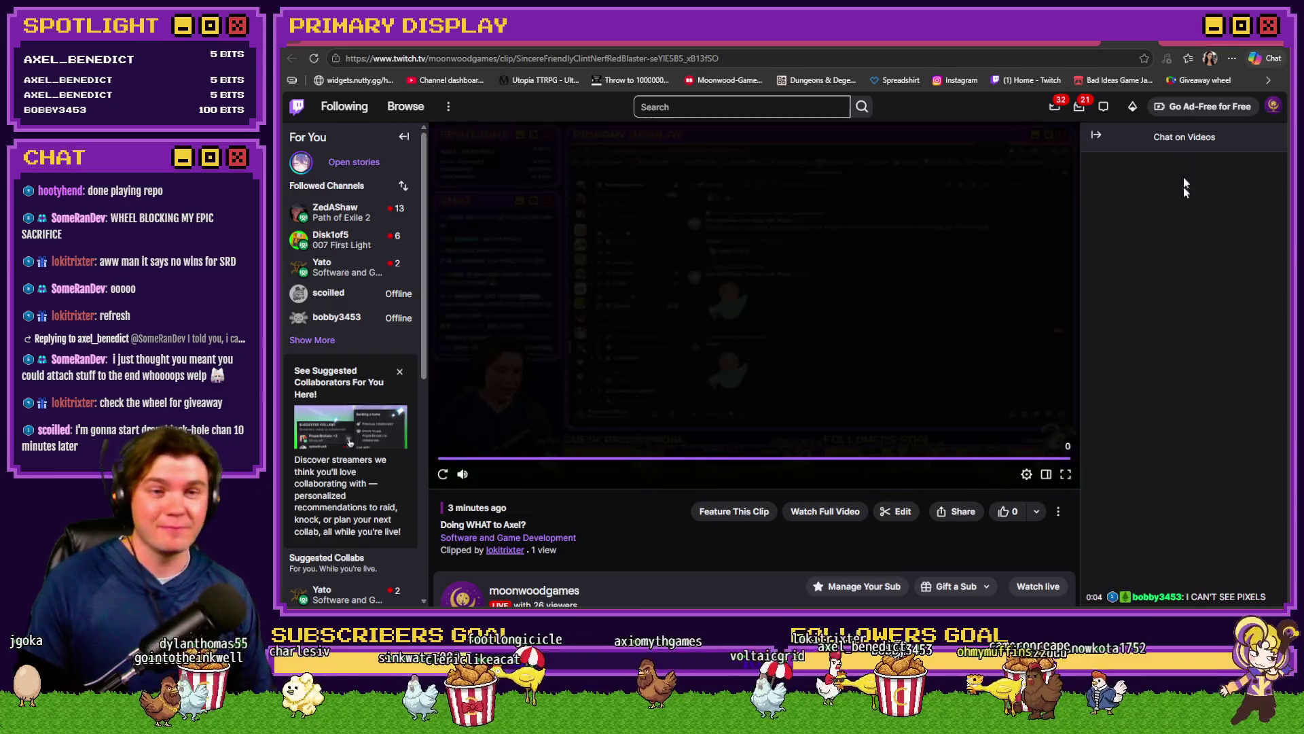
{"action": "left_click", "coordinate": [1114, 41]}
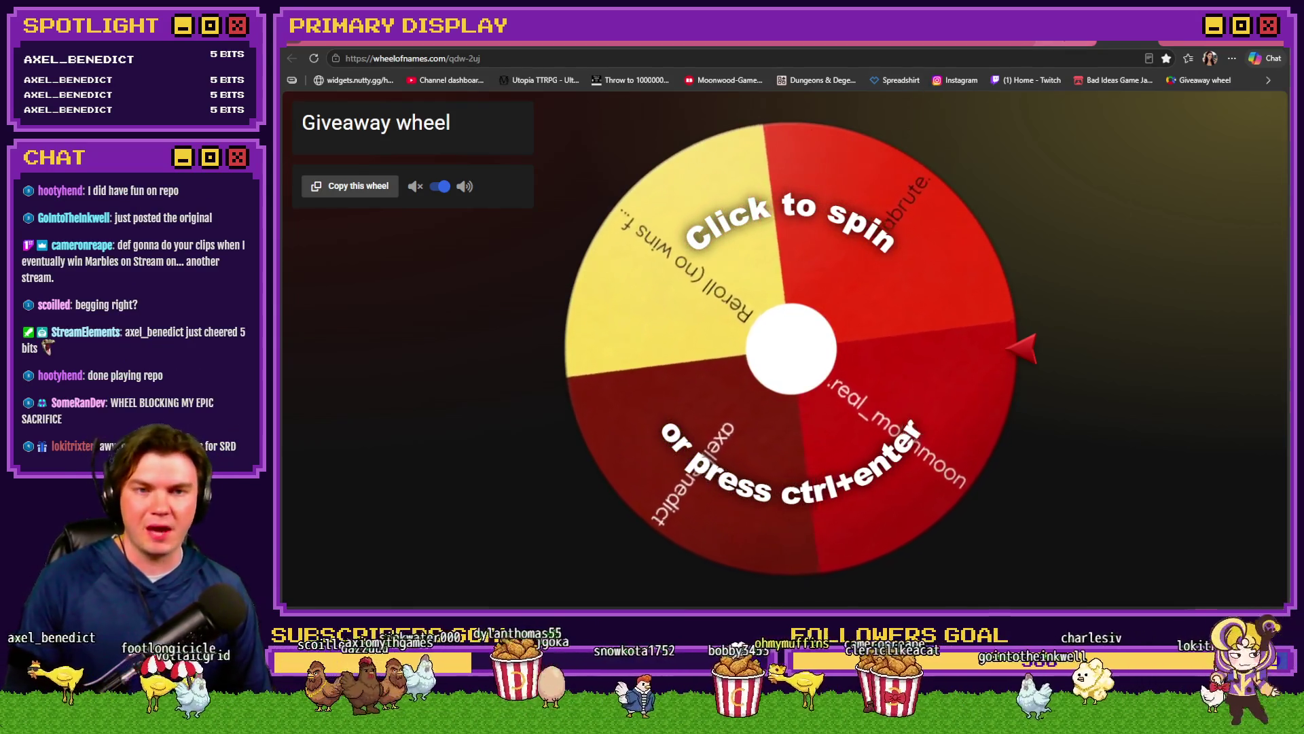
Step: Back in Discord's art channel, view the Hero drawing at full size and close it
{"action": "key", "text": "ctrl+Tab"}
{"action": "left_click", "coordinate": [691, 462]}
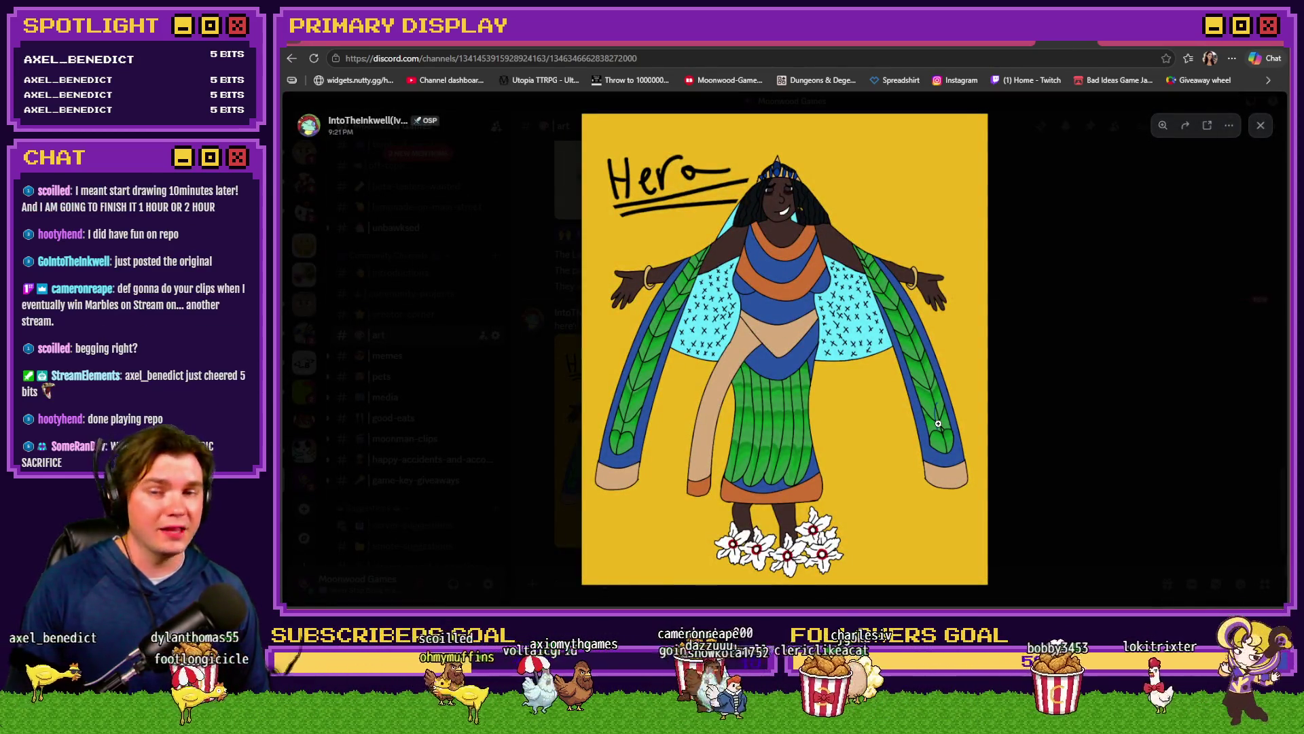
{"action": "left_click", "coordinate": [1048, 385]}
Step: Add a 🙌 raised-hands reaction to the original Hero drawing post
{"action": "scroll", "coordinate": [923, 443], "scroll_direction": "up", "scroll_amount": 5}
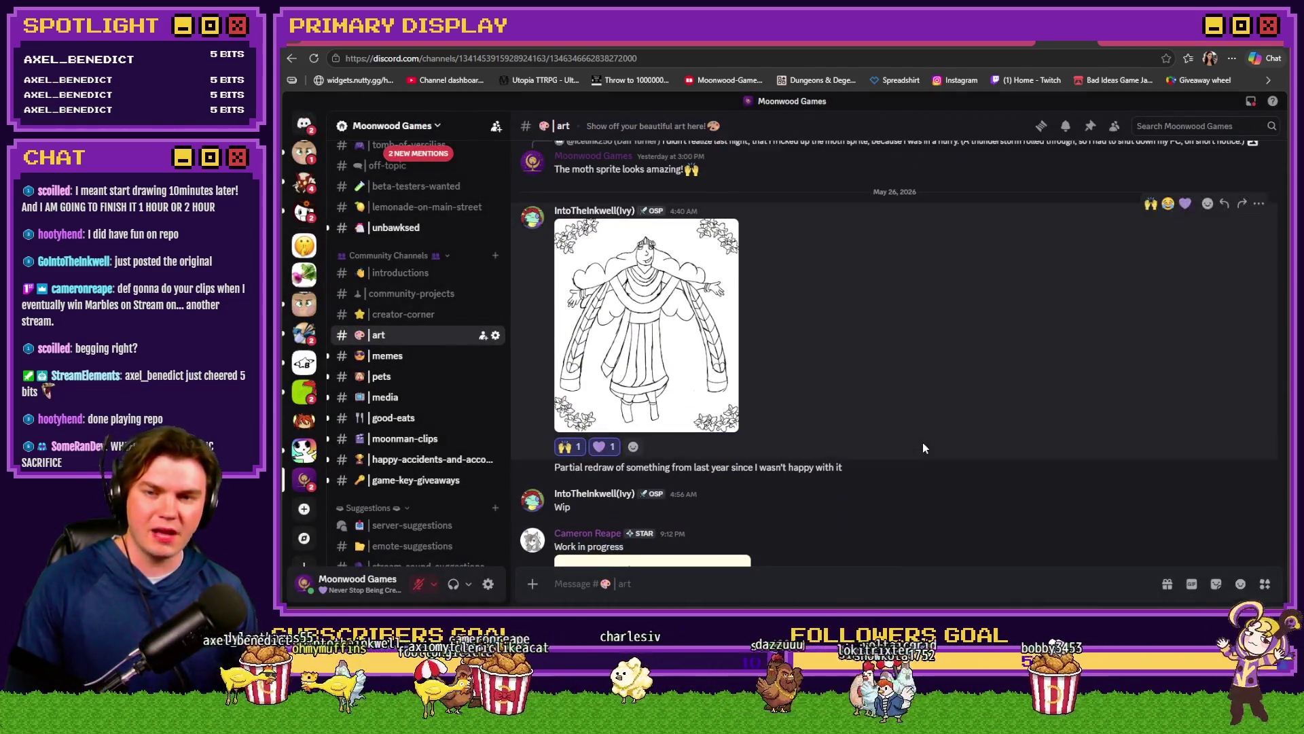
{"action": "scroll", "coordinate": [923, 443], "scroll_direction": "down", "scroll_amount": 5}
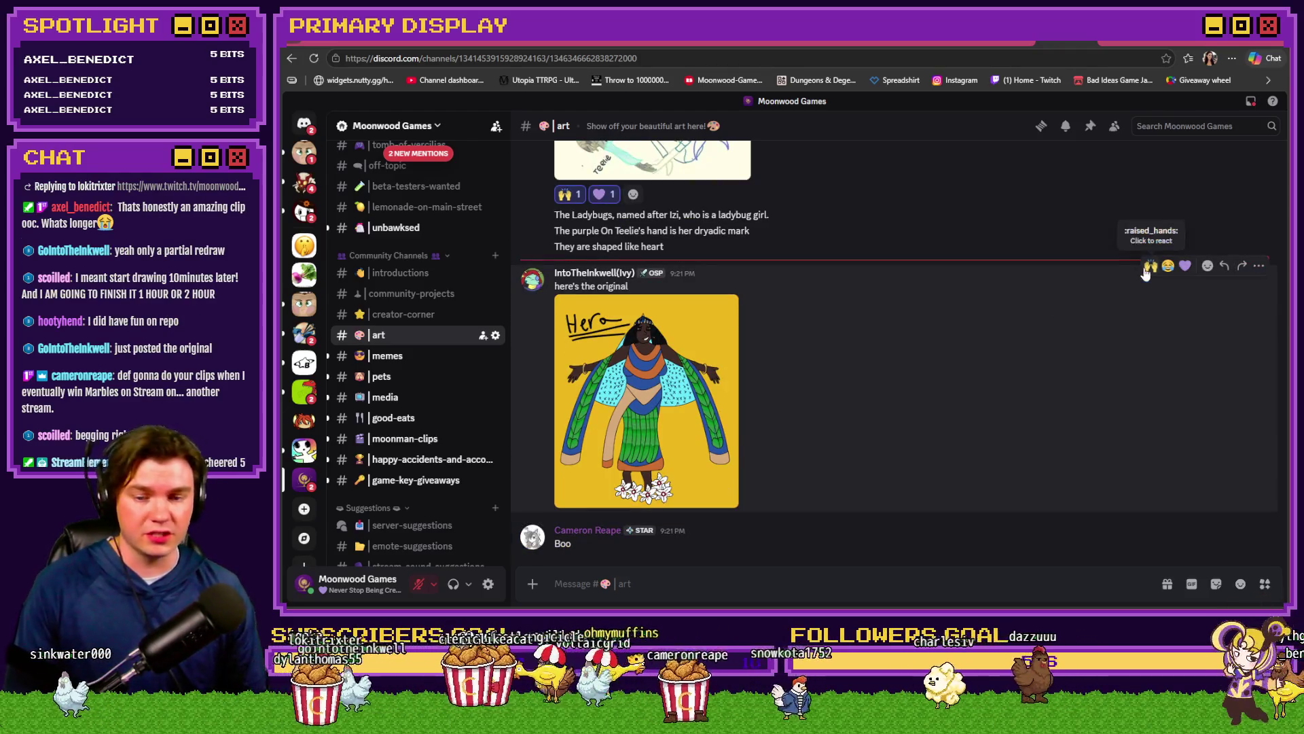
{"action": "left_click", "coordinate": [1148, 266]}
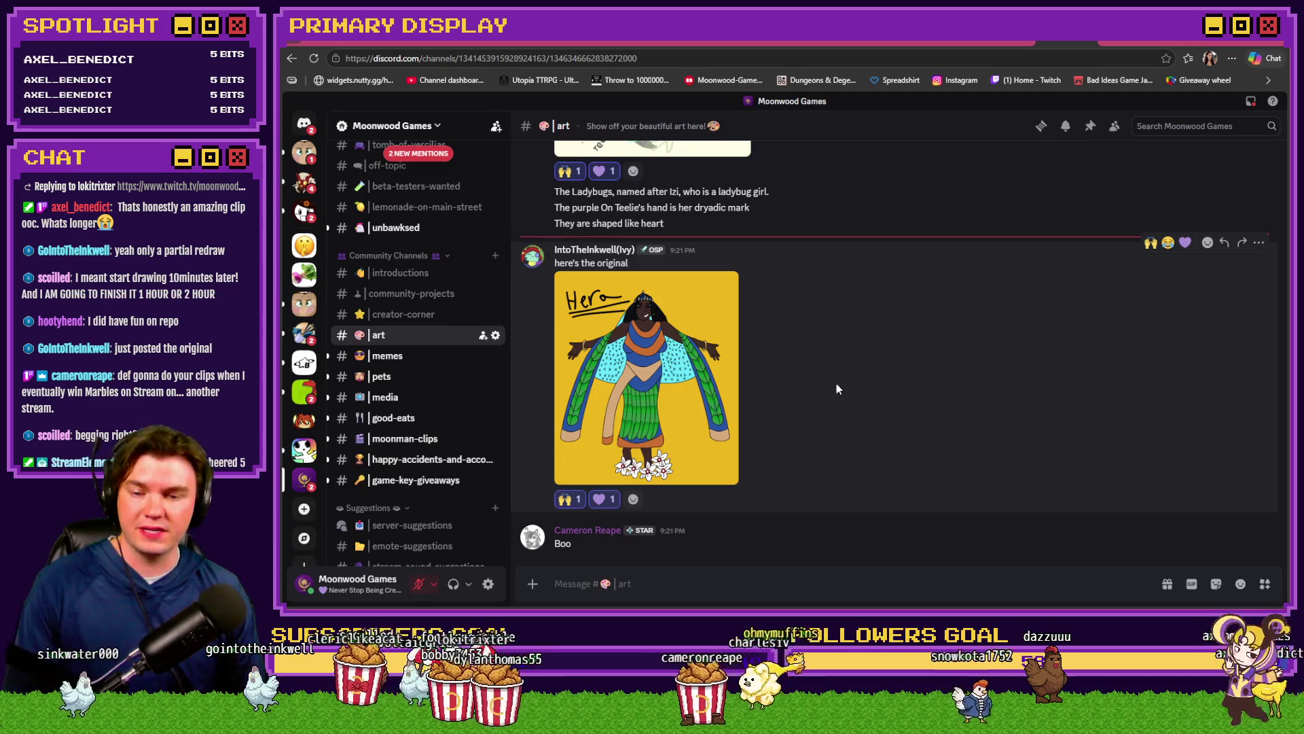
{"action": "left_click", "coordinate": [509, 42]}
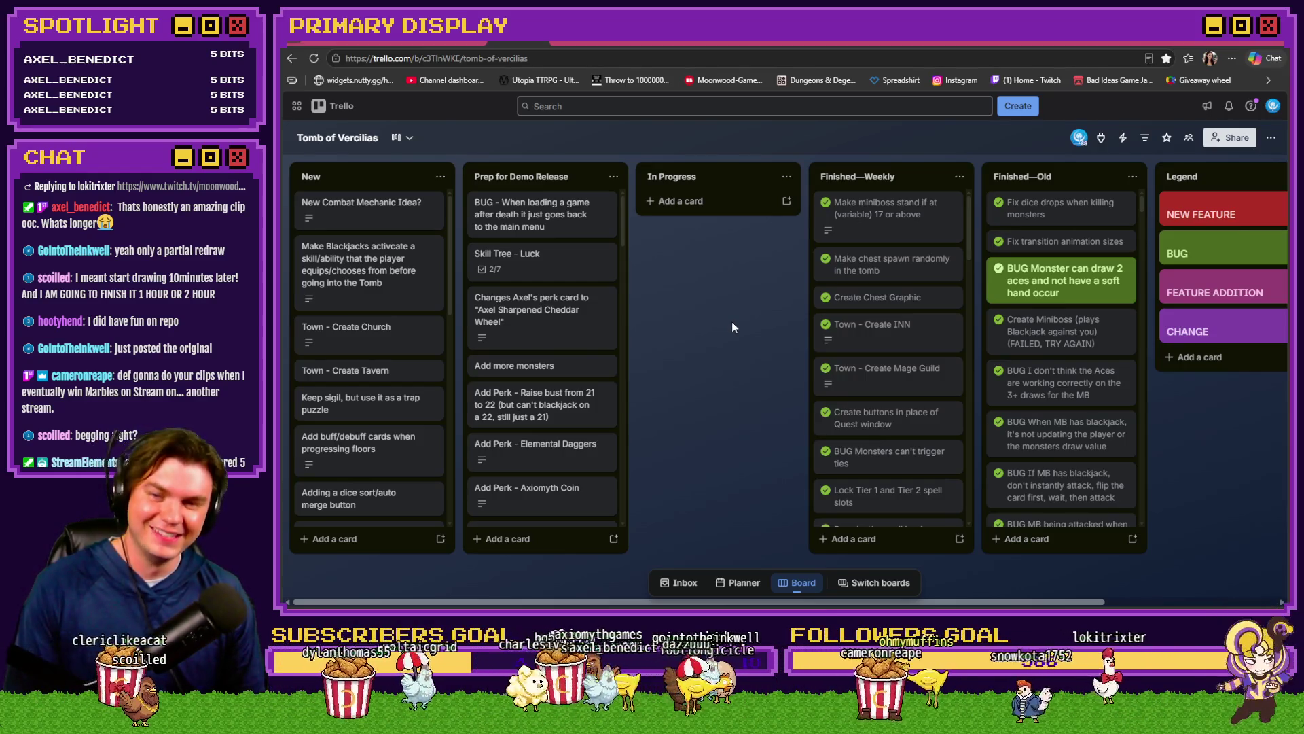
Step: Open the 'Skill Tree - Luck' card in Prep for Demo Release to view its Skills checklist
{"action": "left_click", "coordinate": [542, 265]}
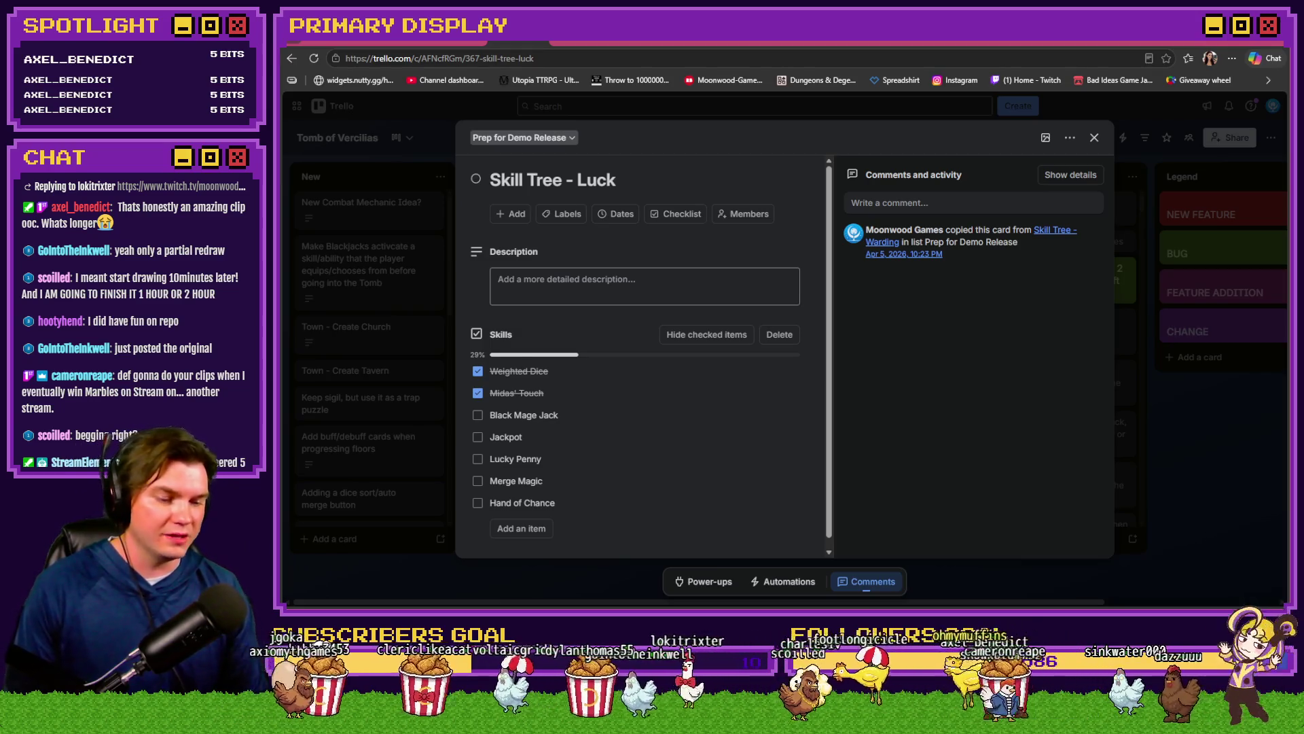
{"action": "key", "text": "alt+Tab"}
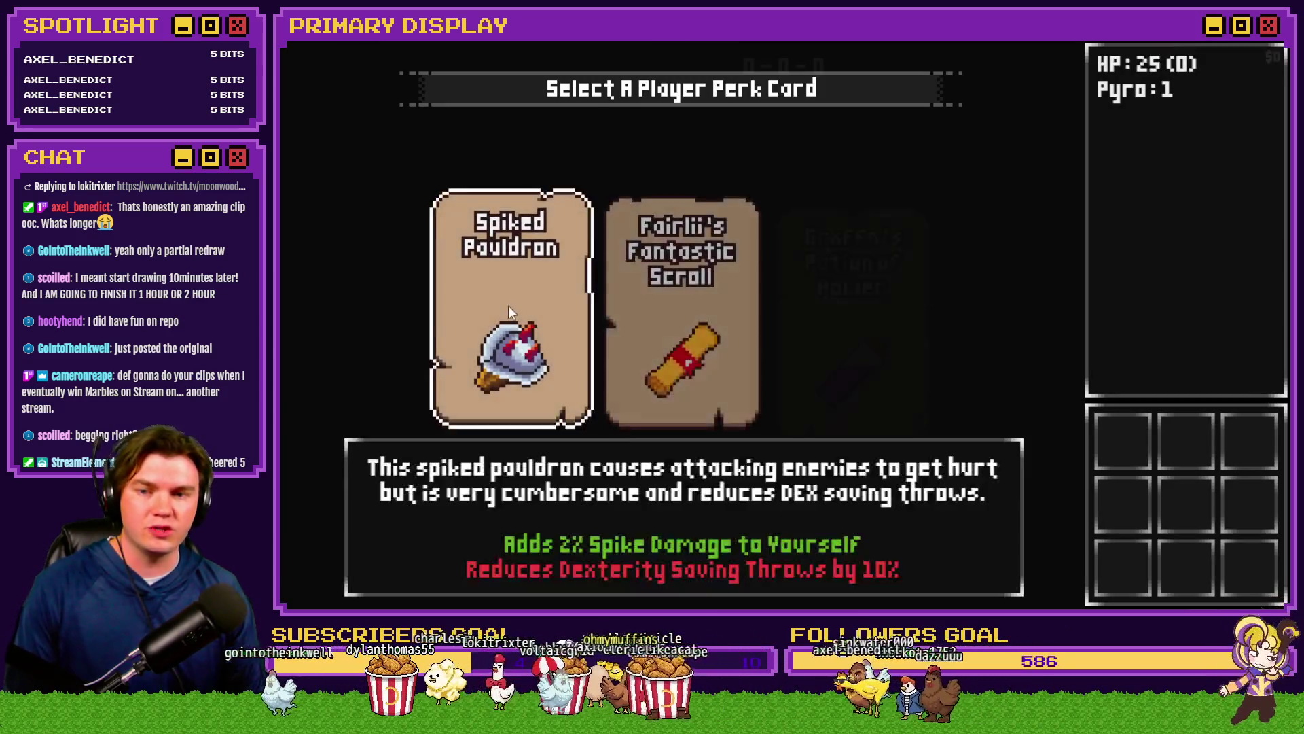
Step: Peek at the Level Up skill tree, close it back to the dungeon, then reopen it
{"action": "left_click", "coordinate": [502, 403]}
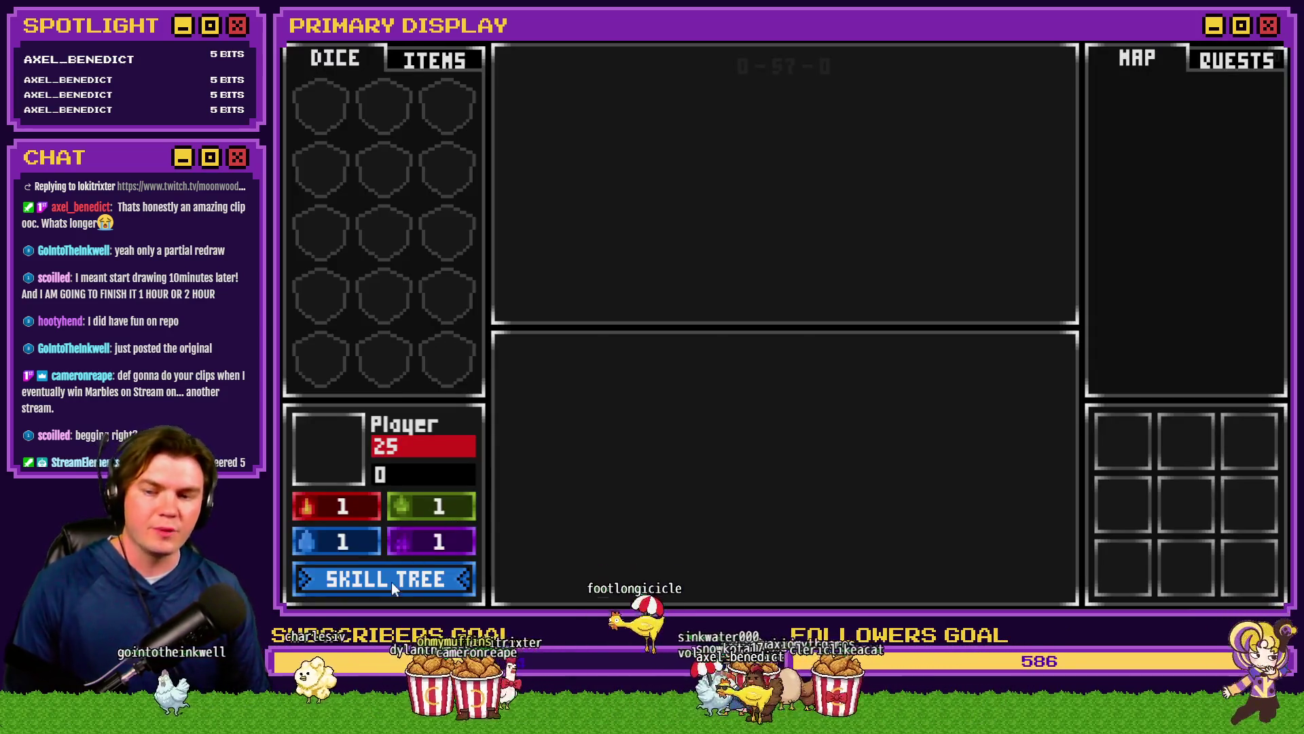
{"action": "left_click", "coordinate": [392, 581]}
{"action": "left_click", "coordinate": [1240, 87]}
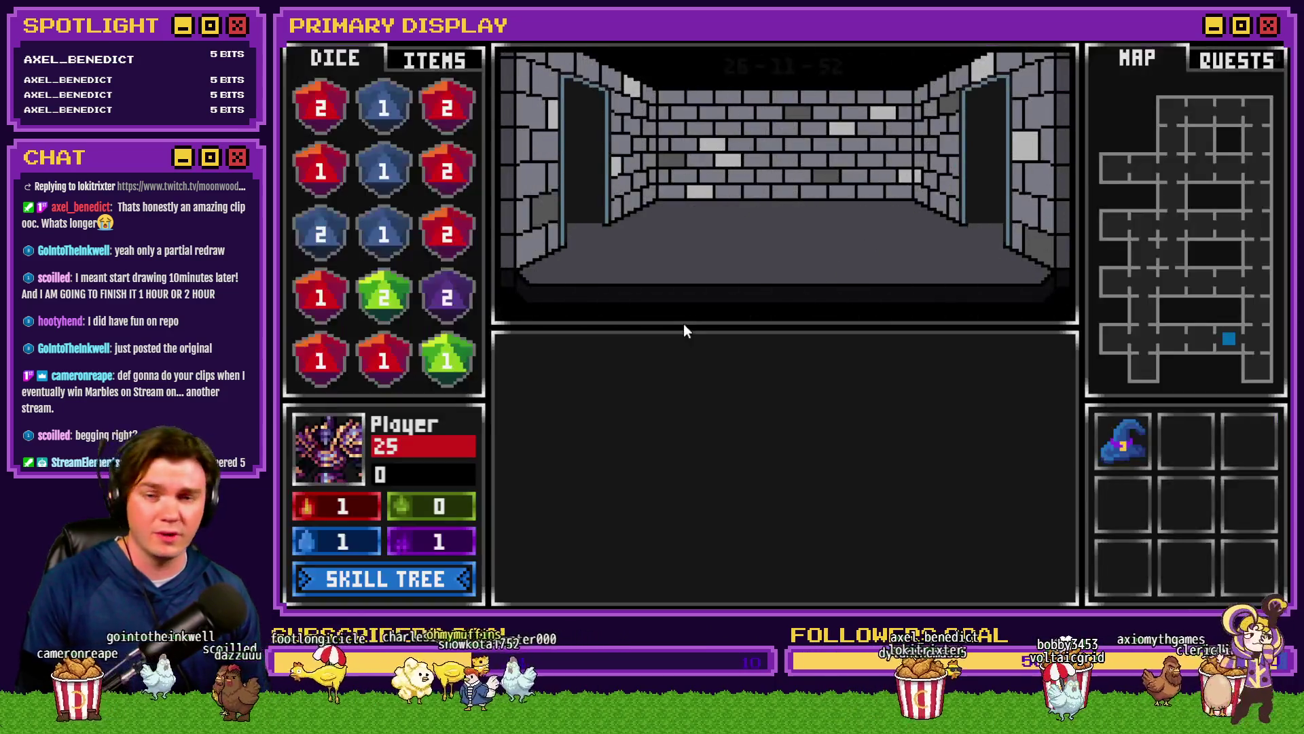
{"action": "left_click", "coordinate": [443, 585]}
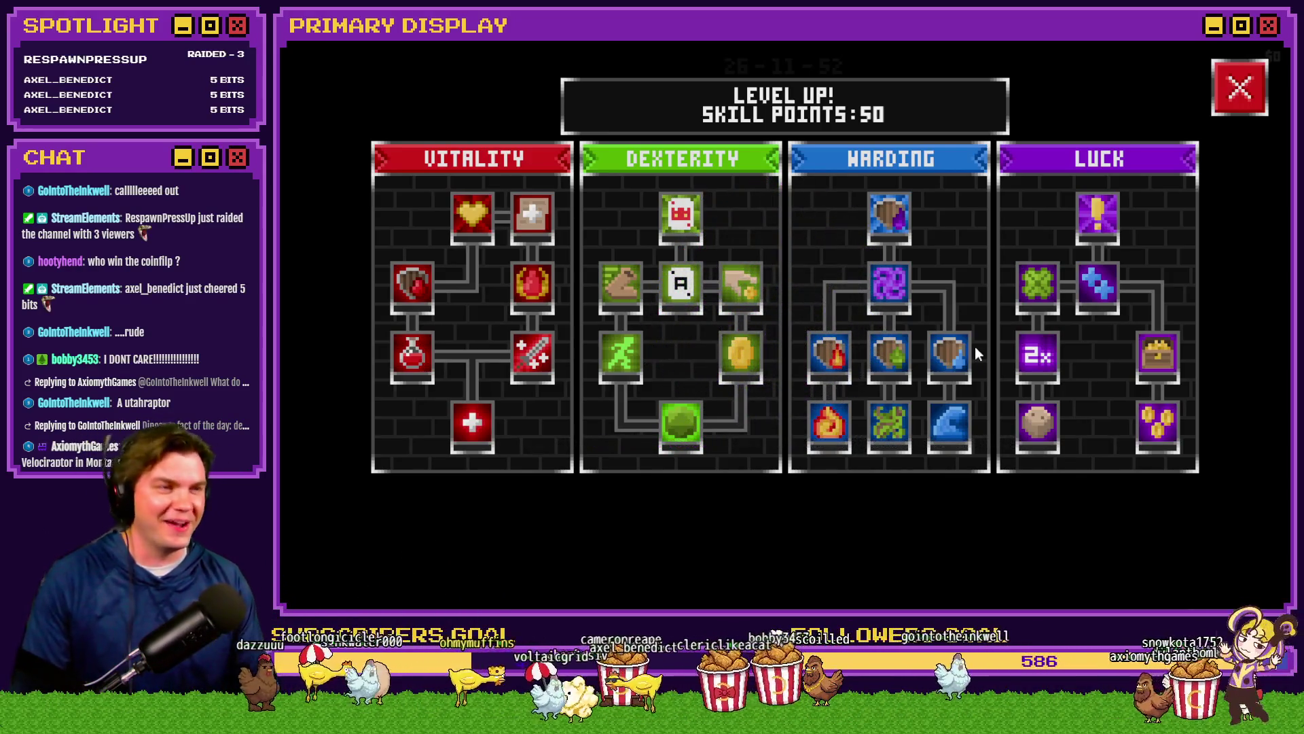
Step: Look over the 50-point Vitality, Dexterity, Warding and Luck skill columns, then close the tree
{"action": "mouse_move", "coordinate": [972, 348]}
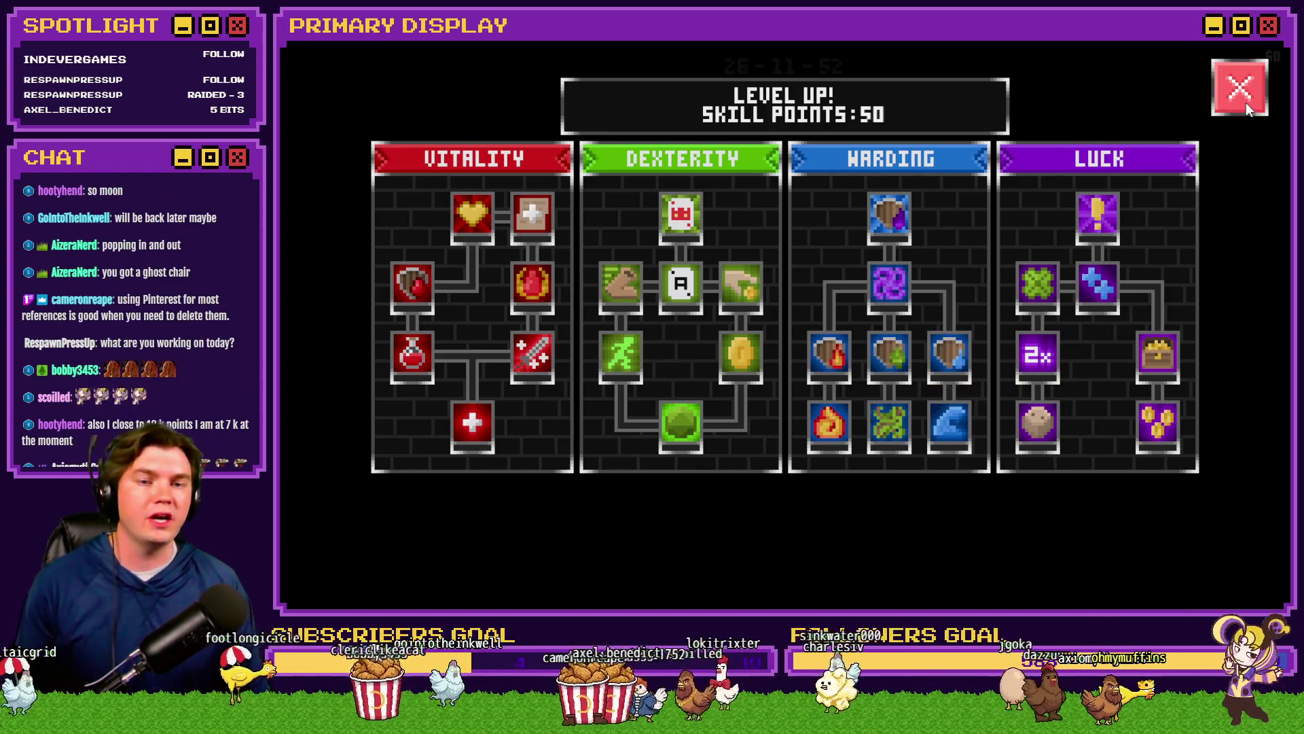
{"action": "left_click", "coordinate": [1246, 99]}
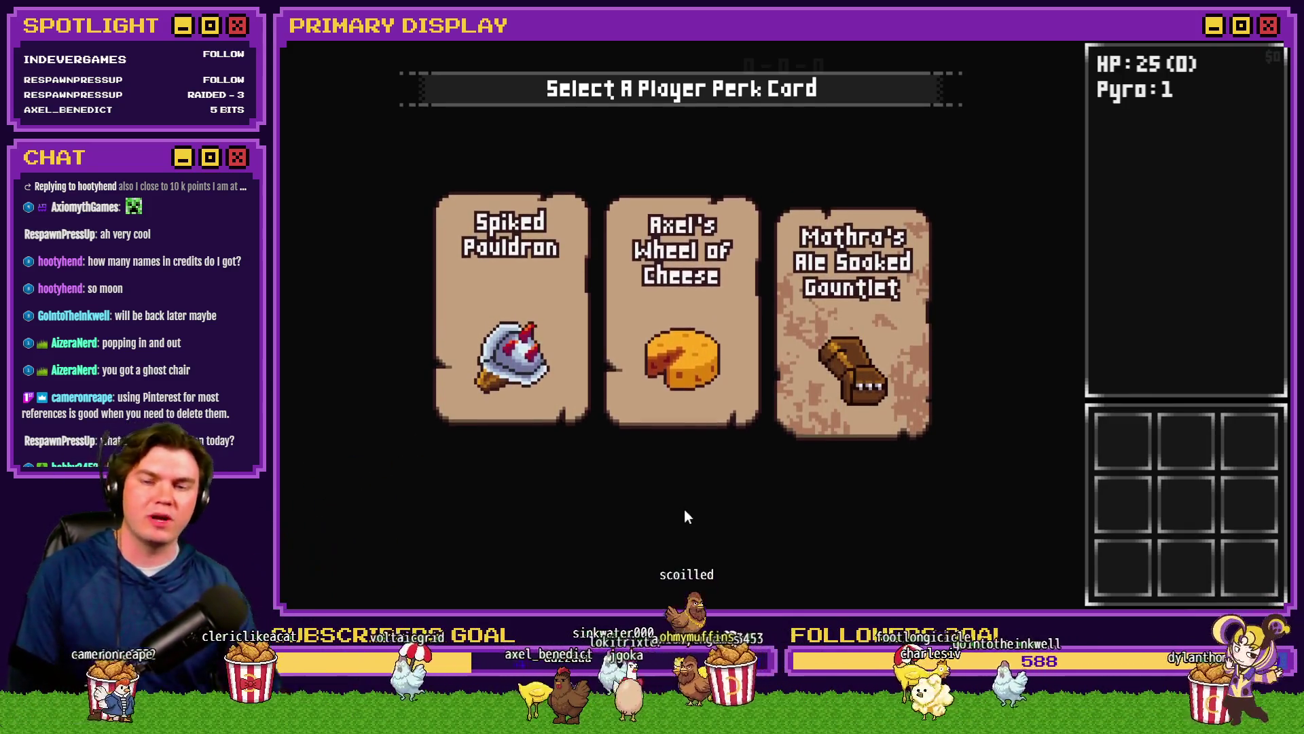
Step: Compare Spiked Pauldron, Axel's Wheel of Cheese and Mathra's Ale Soaked Gauntlet, choosing the Gauntlet
{"action": "mouse_move", "coordinate": [874, 352]}
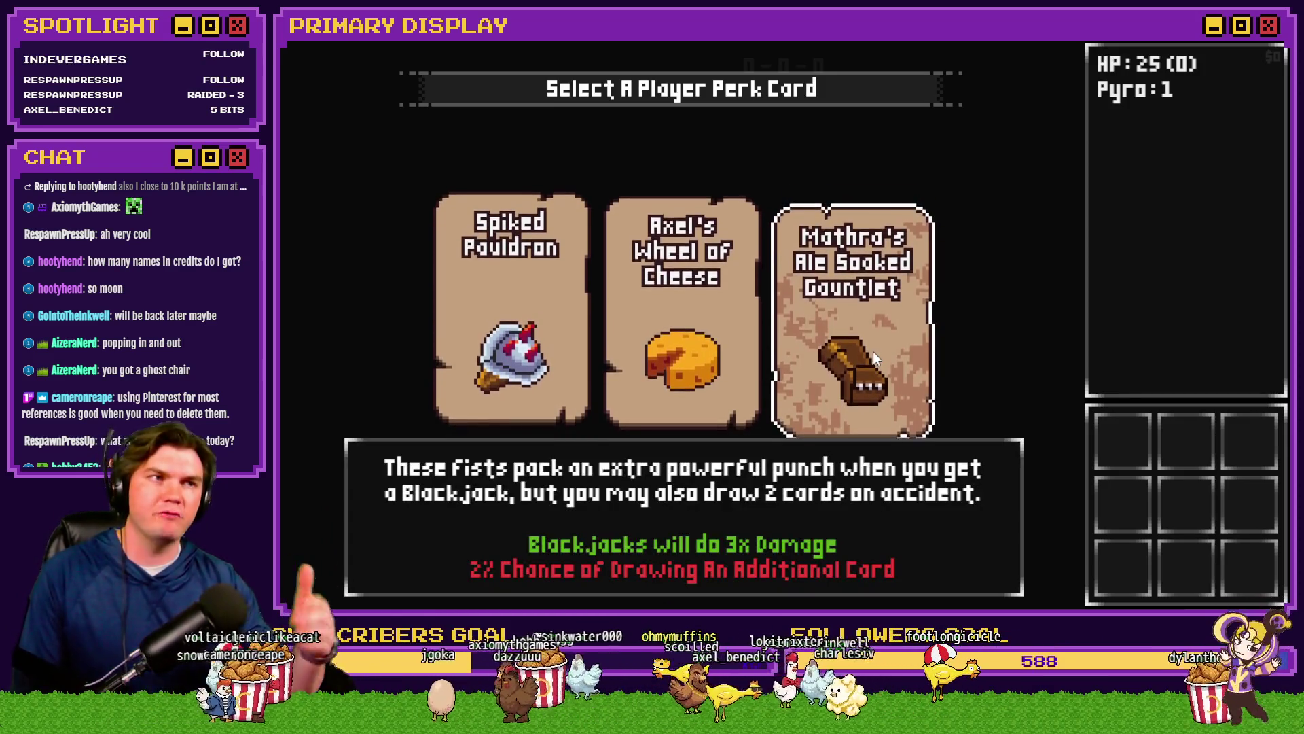
{"action": "mouse_move", "coordinate": [687, 366]}
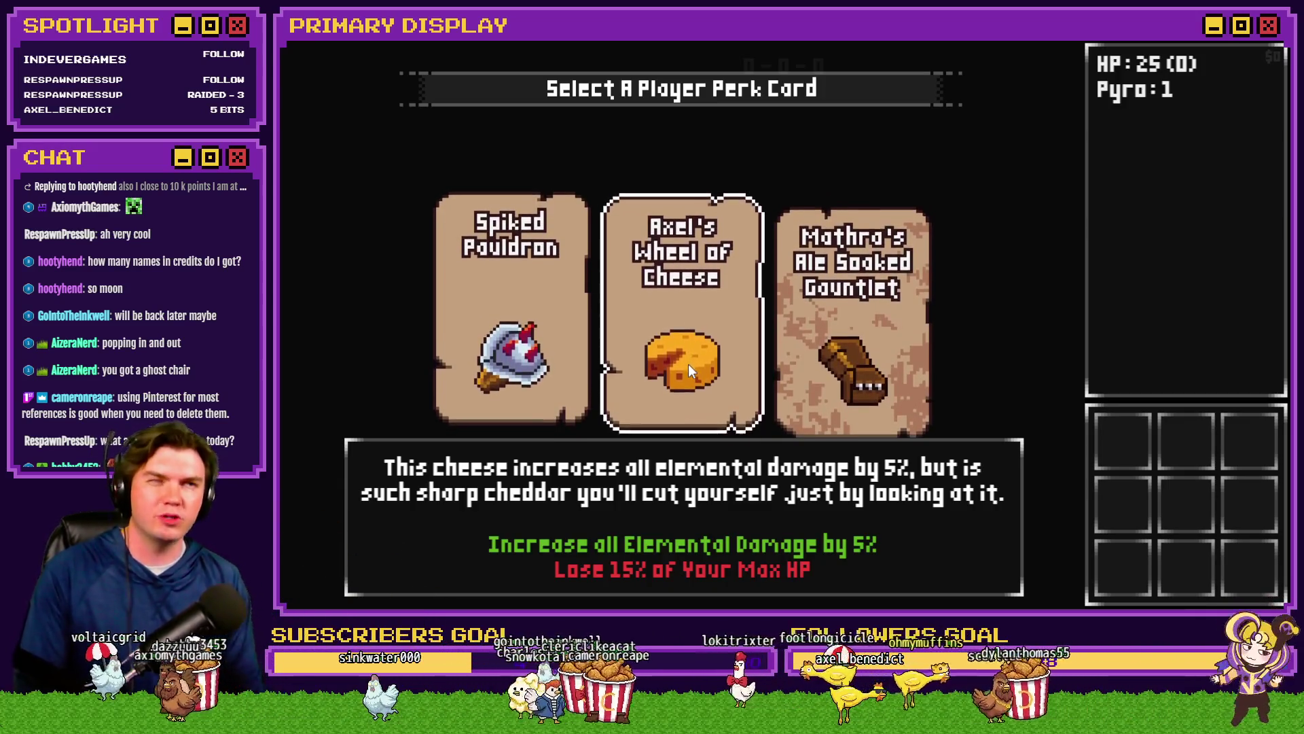
{"action": "mouse_move", "coordinate": [566, 367]}
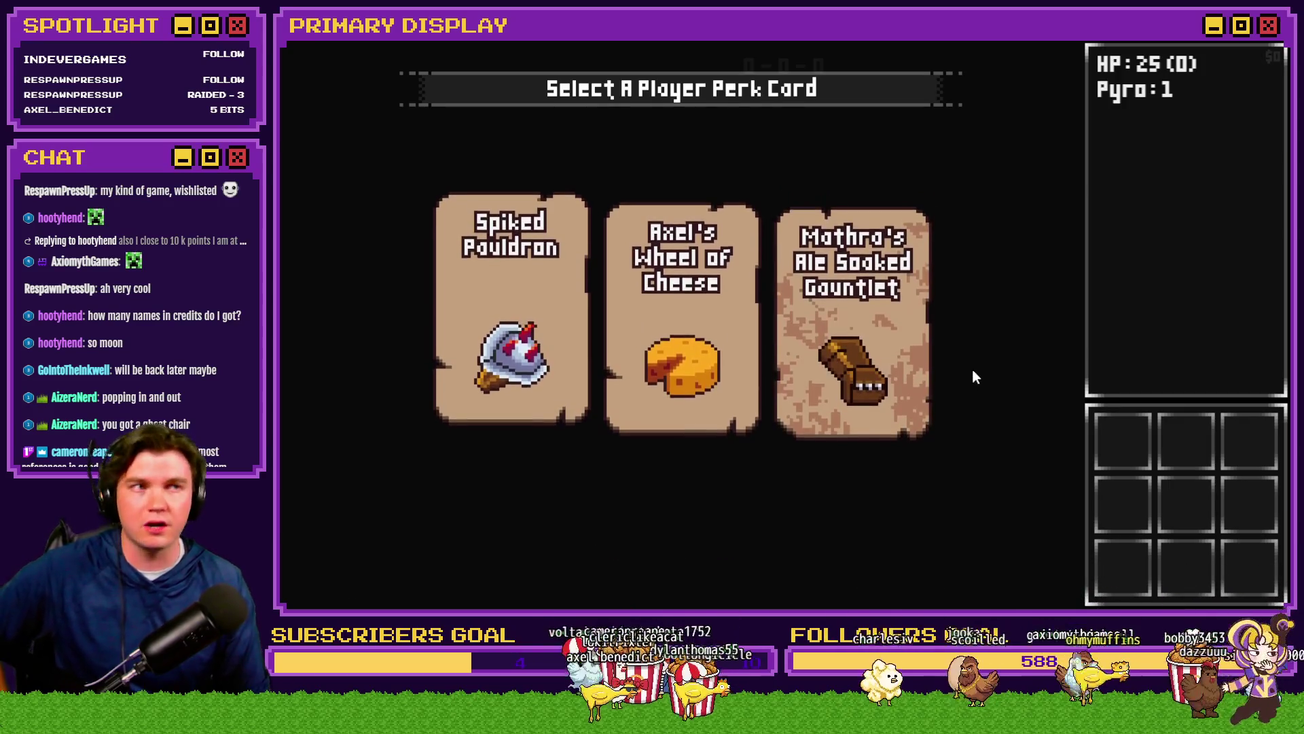
{"action": "left_click", "coordinate": [919, 359]}
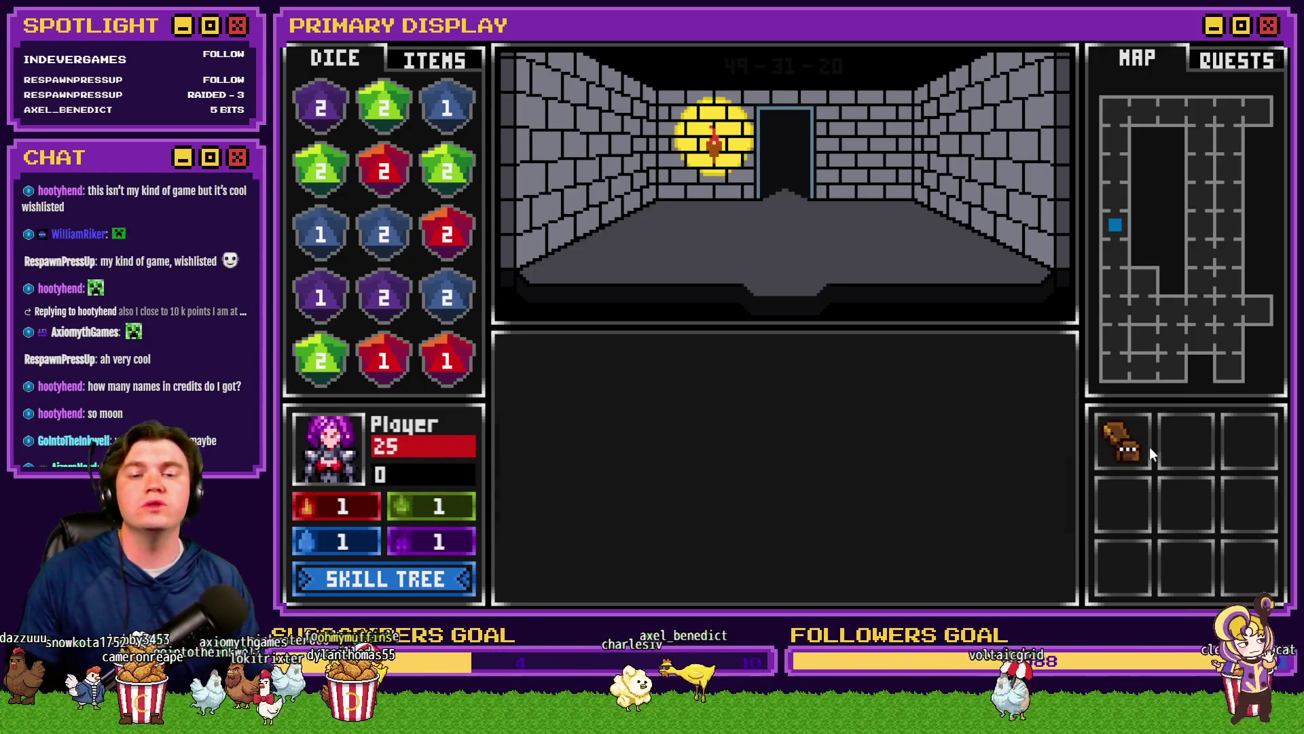
Step: Check Mathra's Ale Soaked Gauntlet in the inventory, then reopen the Level Up skill tree
{"action": "mouse_move", "coordinate": [1135, 446]}
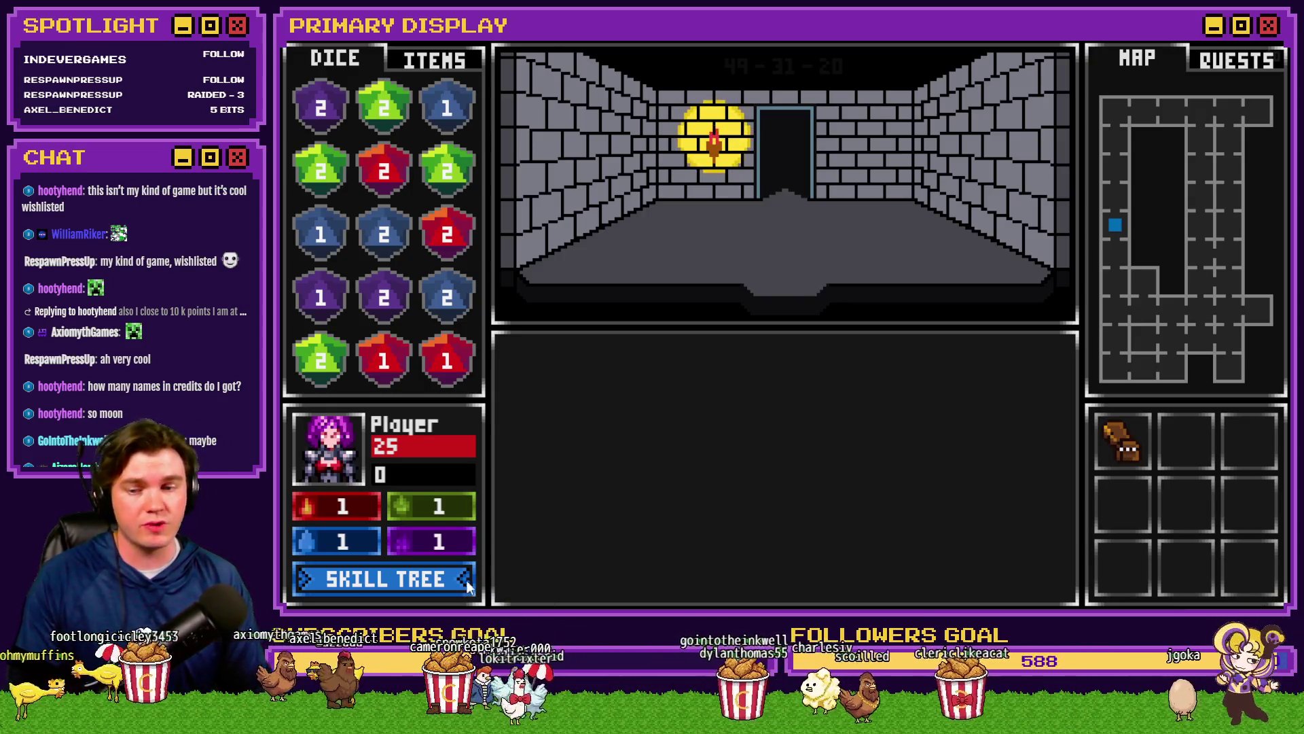
{"action": "left_click", "coordinate": [432, 579]}
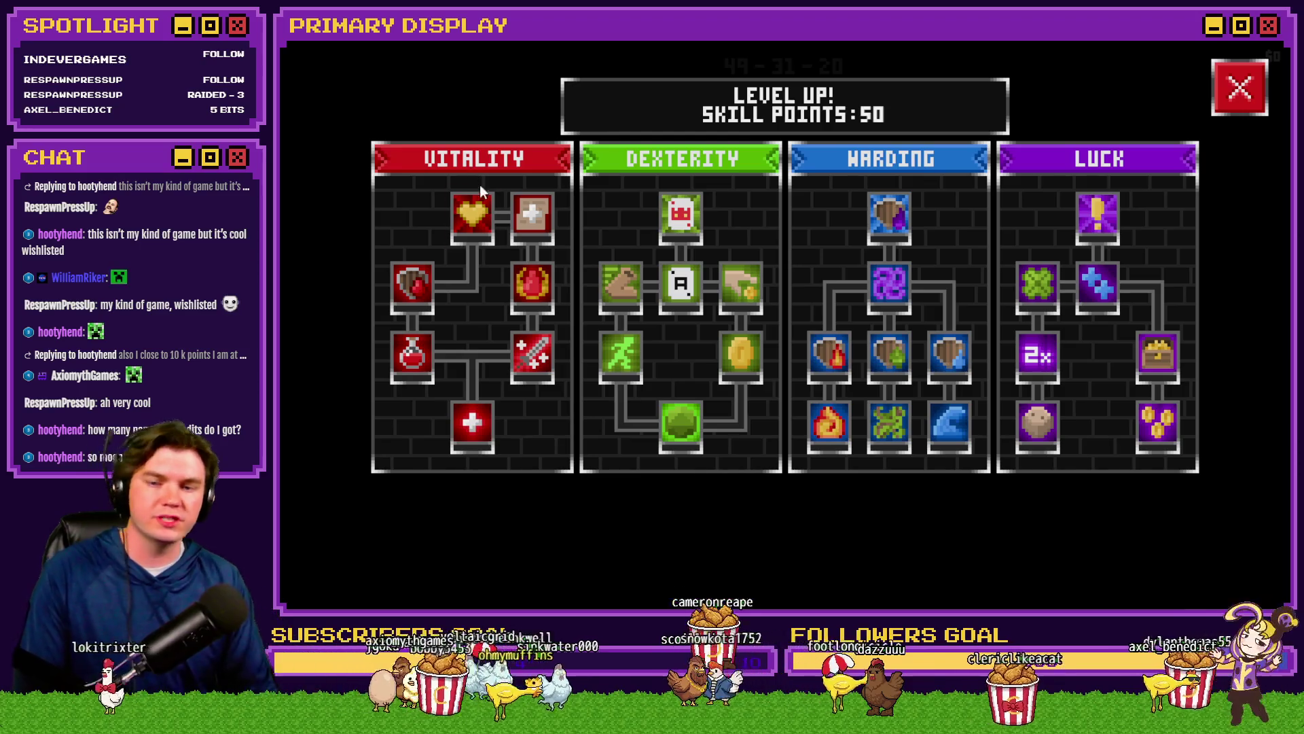
Step: Read the Second Wind, Midas Touch and Weighted Dice descriptions, noting Weighted Dice's 0%→5% tie chance
{"action": "mouse_move", "coordinate": [472, 425]}
{"action": "mouse_move", "coordinate": [412, 358]}
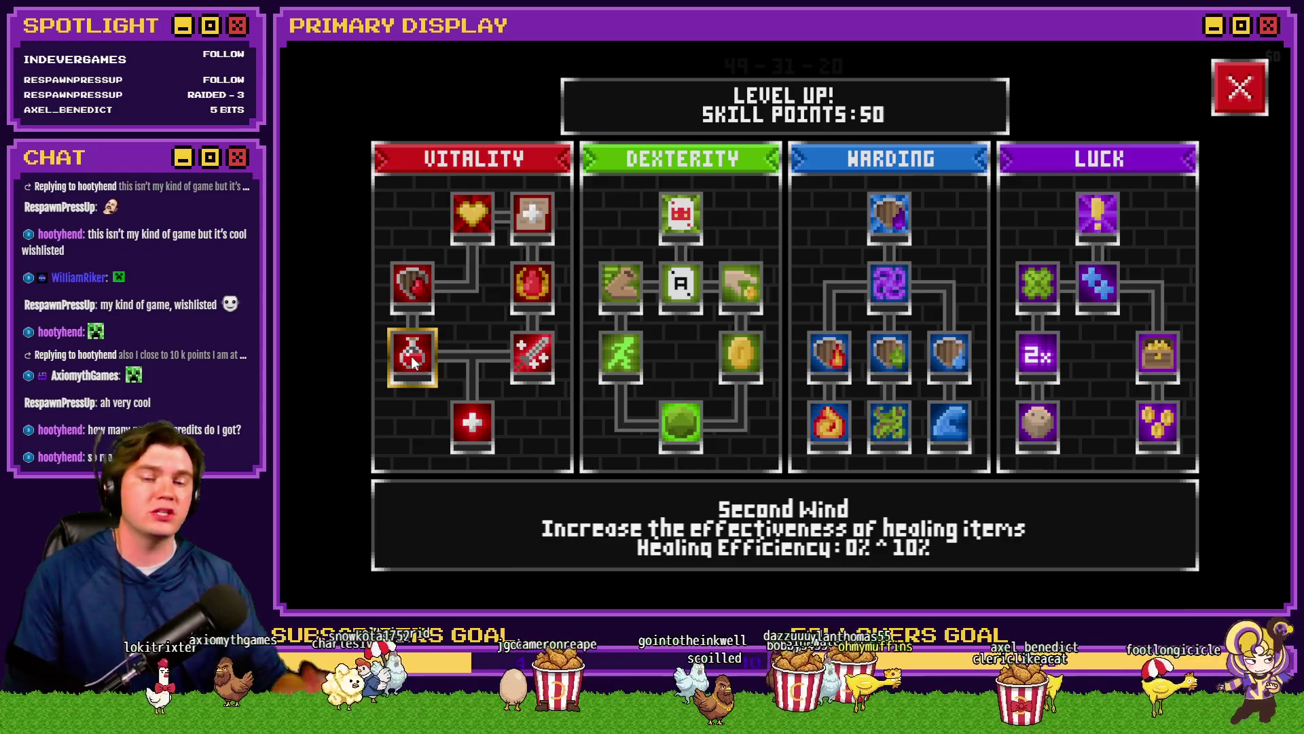
{"action": "mouse_move", "coordinate": [416, 292]}
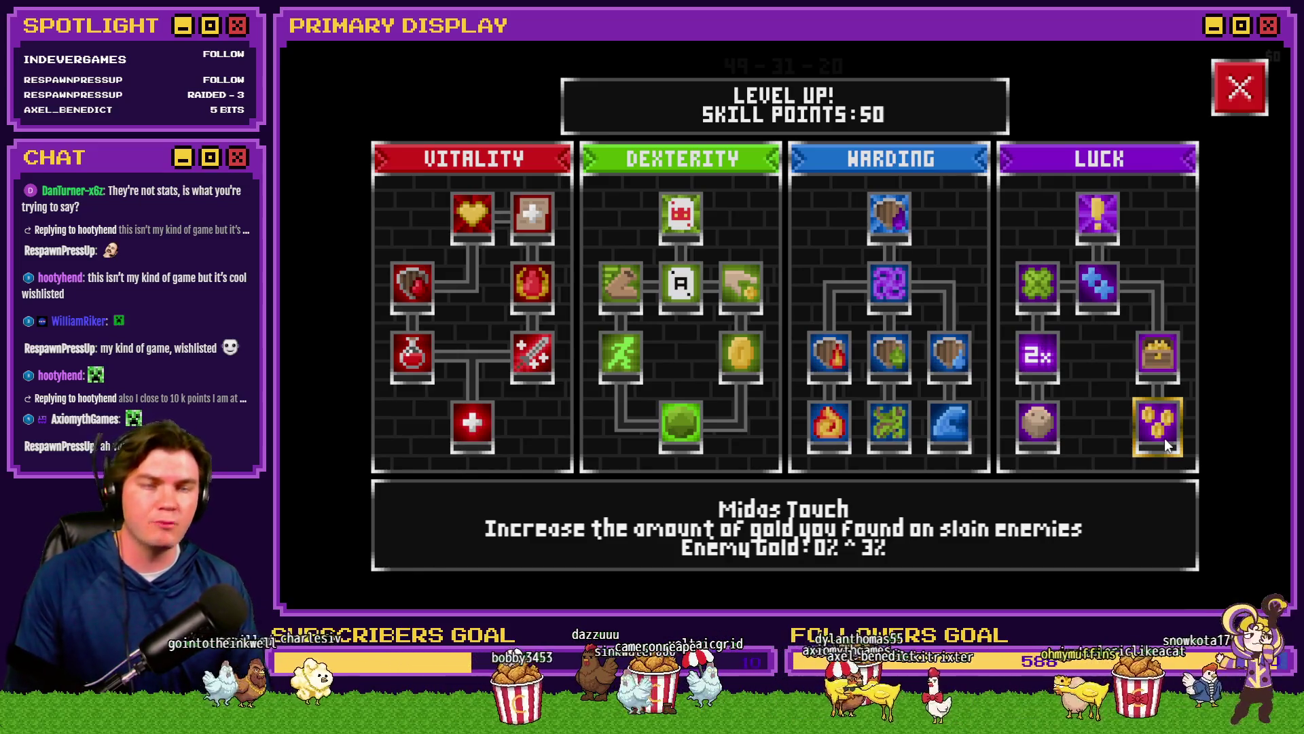
{"action": "mouse_move", "coordinate": [1045, 434]}
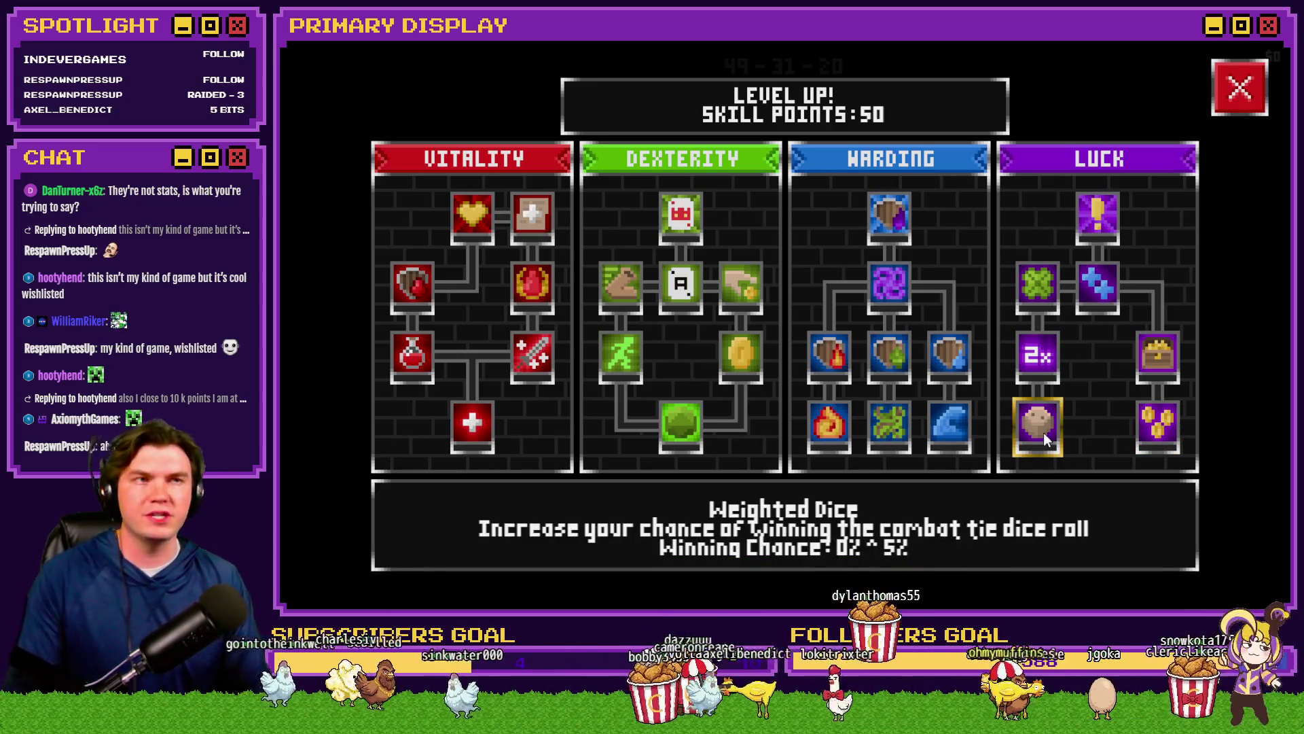
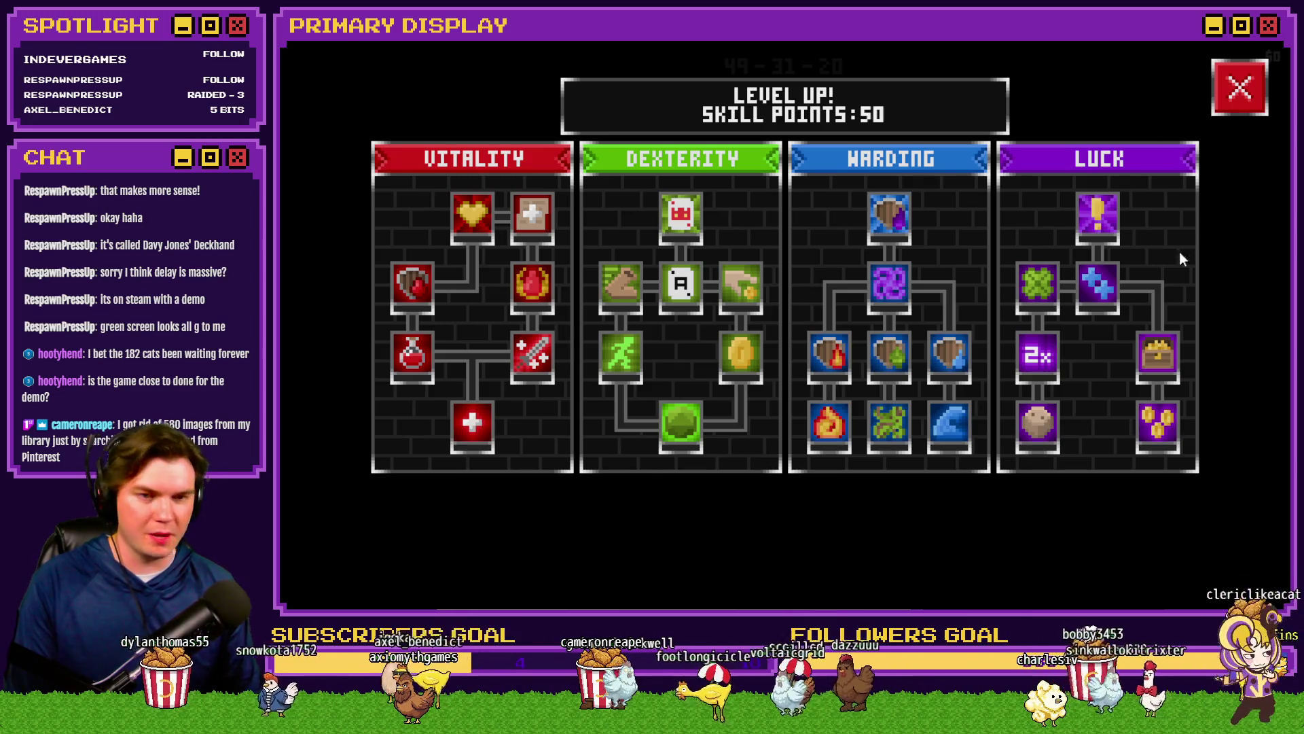
Step: Switch from Tomb of Vercilias's skill tree to the Davy Jones' Deckhand Steam store page
{"action": "key", "text": "alt+Tab"}
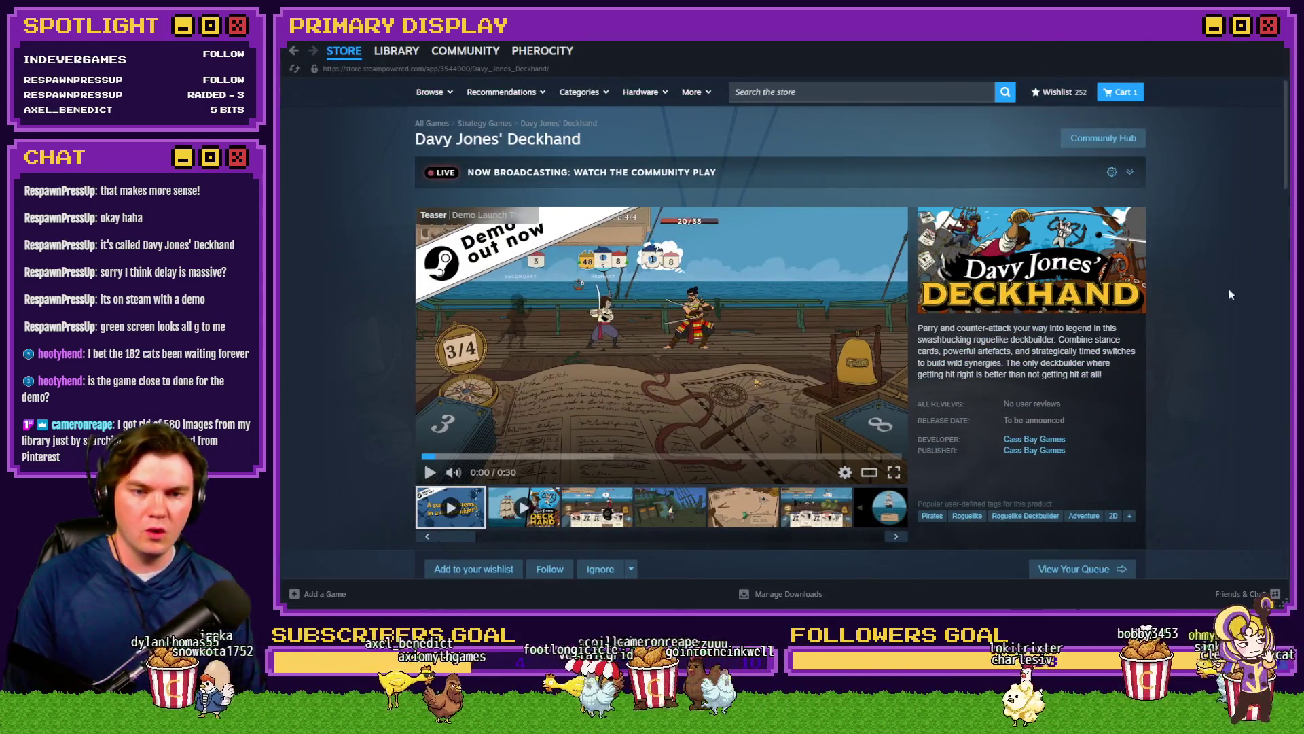
{"action": "scroll", "coordinate": [1201, 289], "scroll_direction": "down", "scroll_amount": 1}
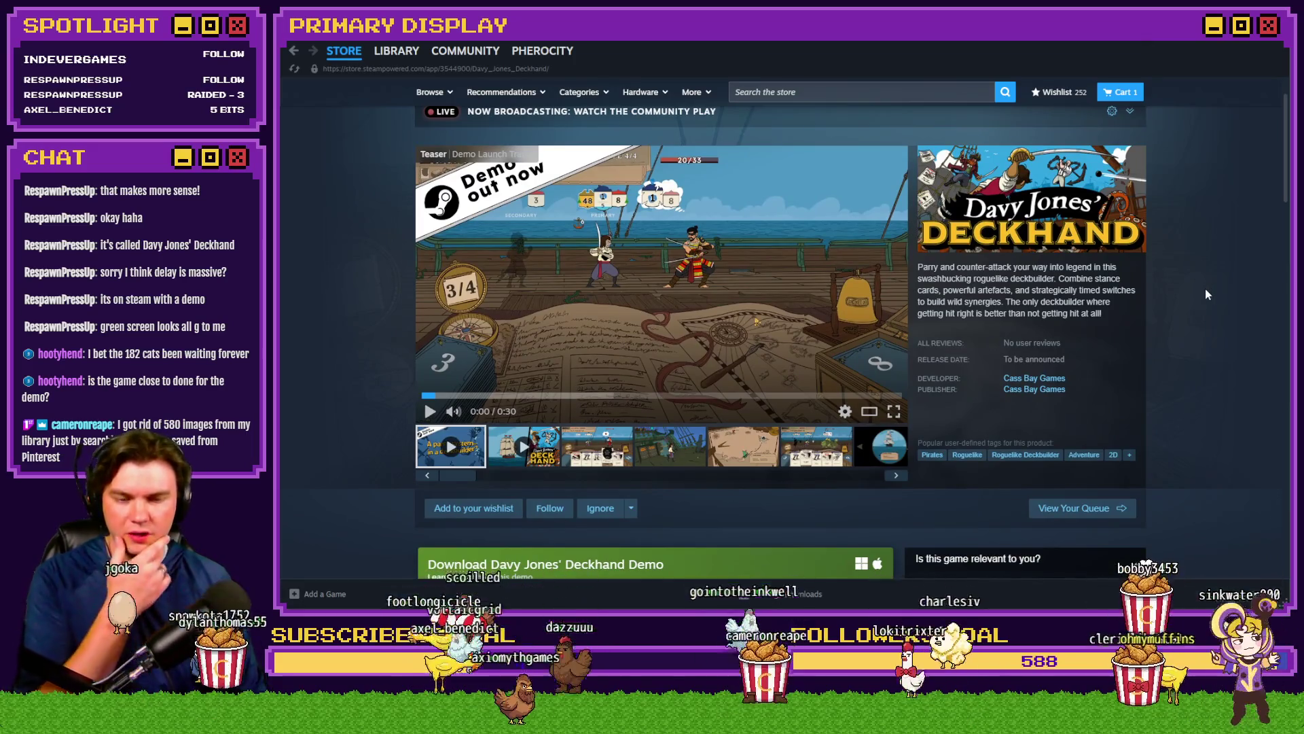
Step: Play the Davy Jones' Deckhand trailer until it ends on the 'Demo Available Now' card
{"action": "left_click", "coordinate": [663, 323]}
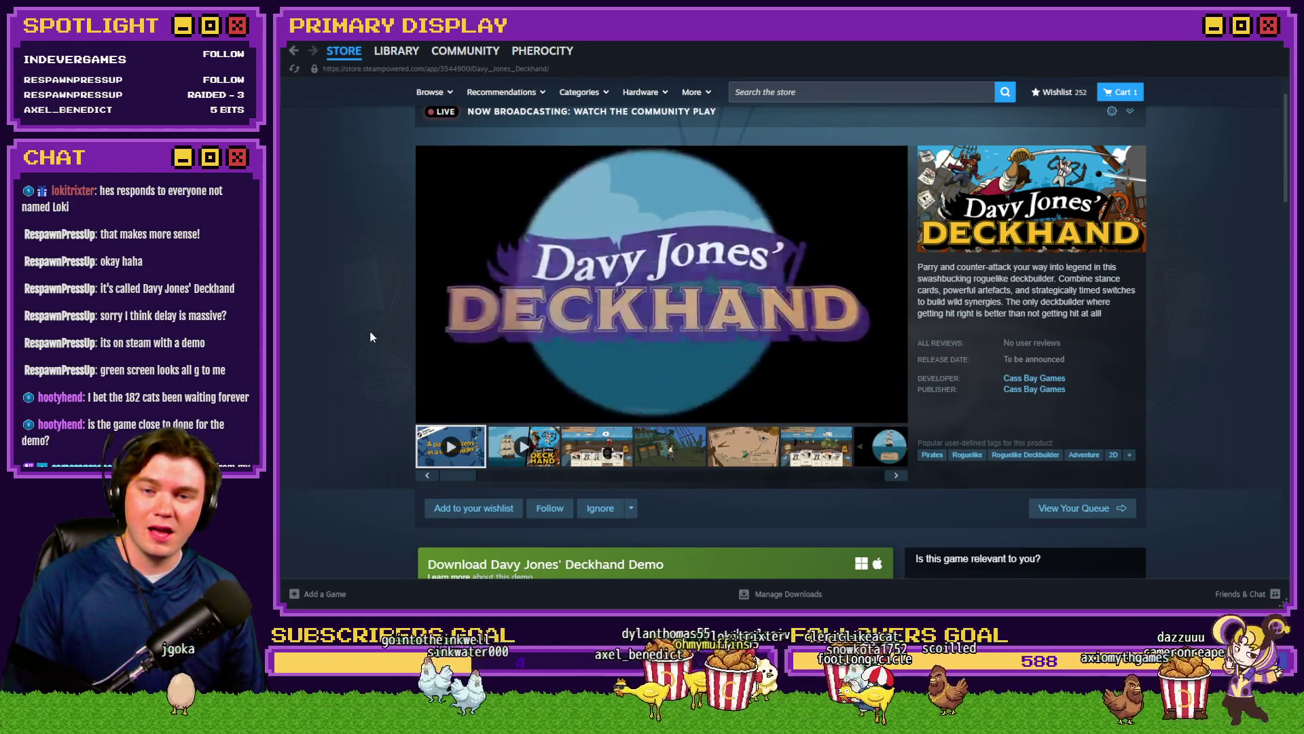
{"action": "mouse_move", "coordinate": [418, 329]}
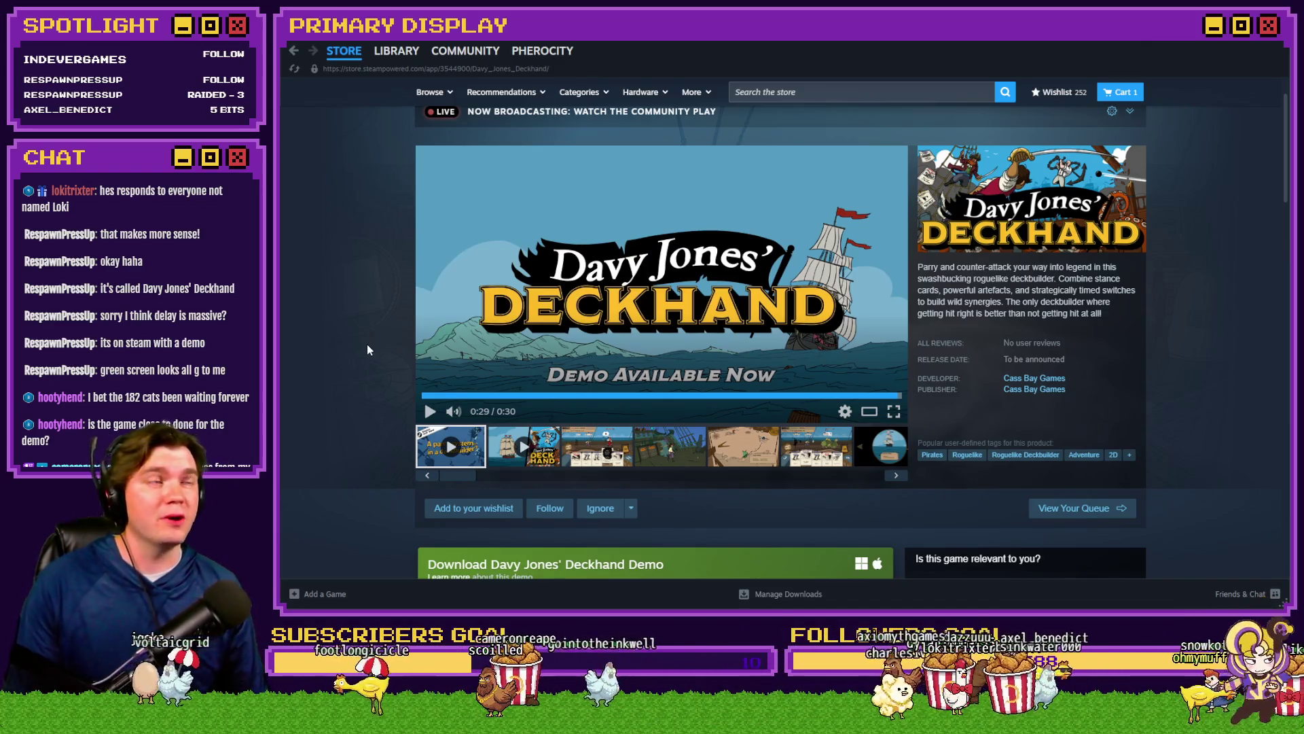
Step: Wishlist and follow the game, then view the ship-deck, treasure-map and card-battle screenshots
{"action": "left_click", "coordinate": [474, 508]}
{"action": "left_click", "coordinate": [549, 508]}
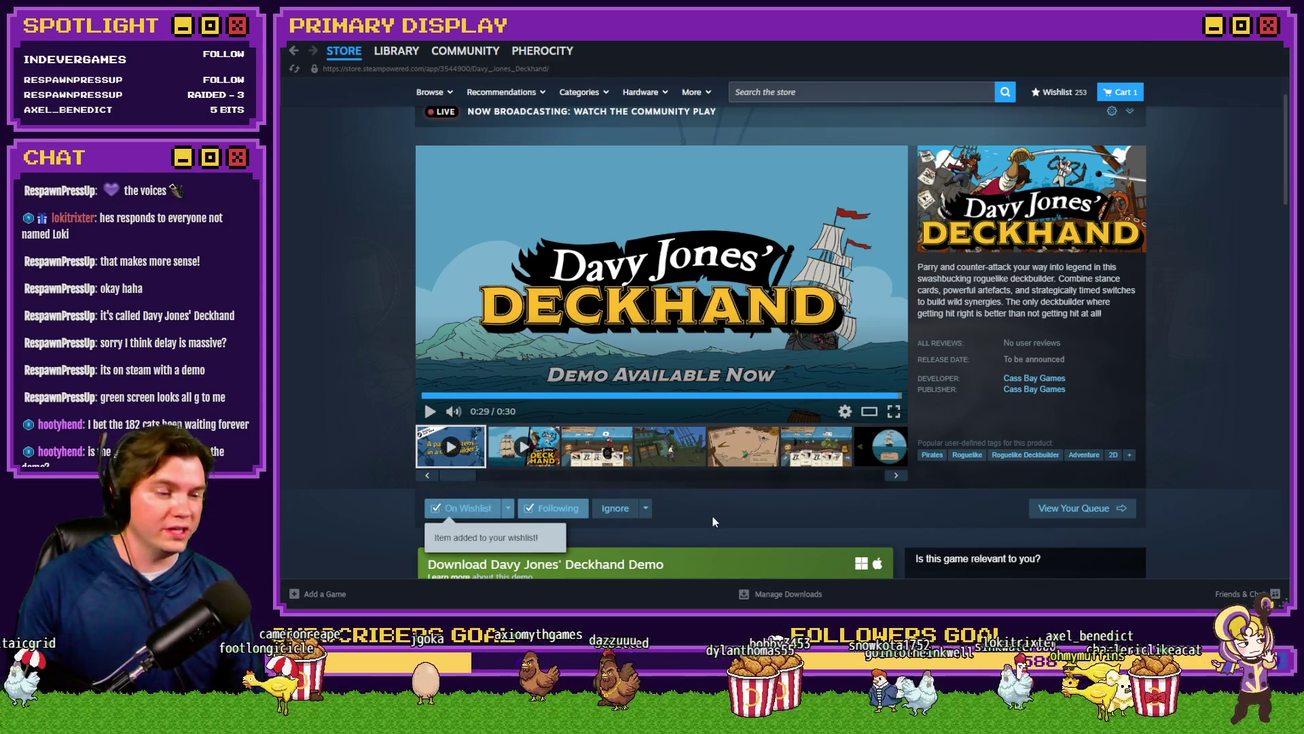
{"action": "left_click", "coordinate": [612, 445]}
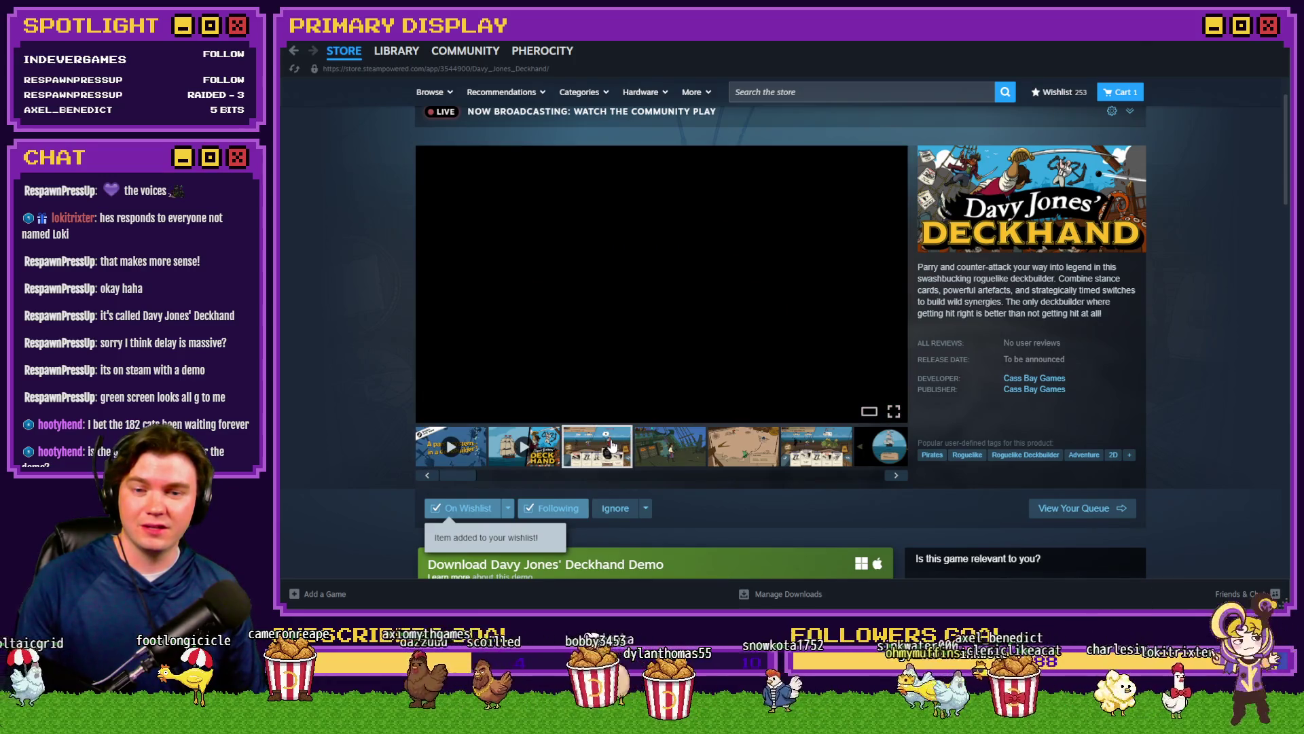
{"action": "left_click", "coordinate": [660, 450]}
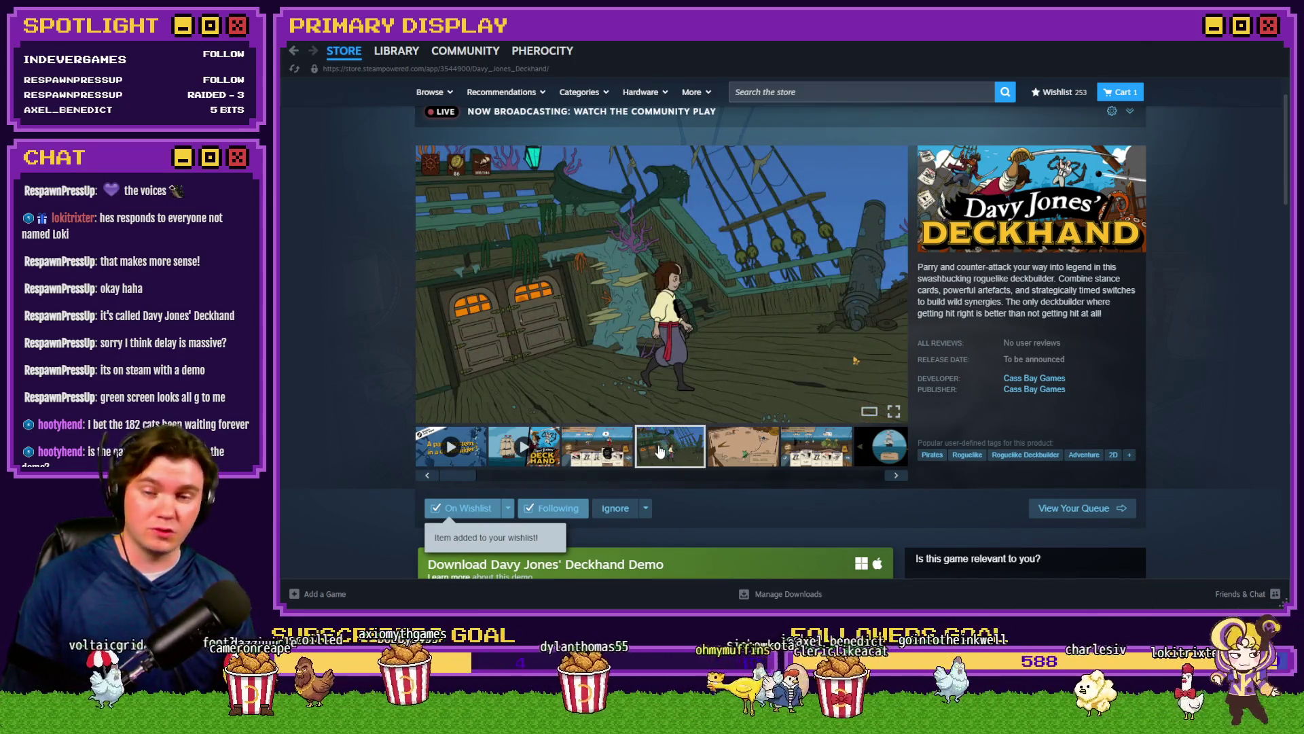
{"action": "left_click", "coordinate": [722, 450]}
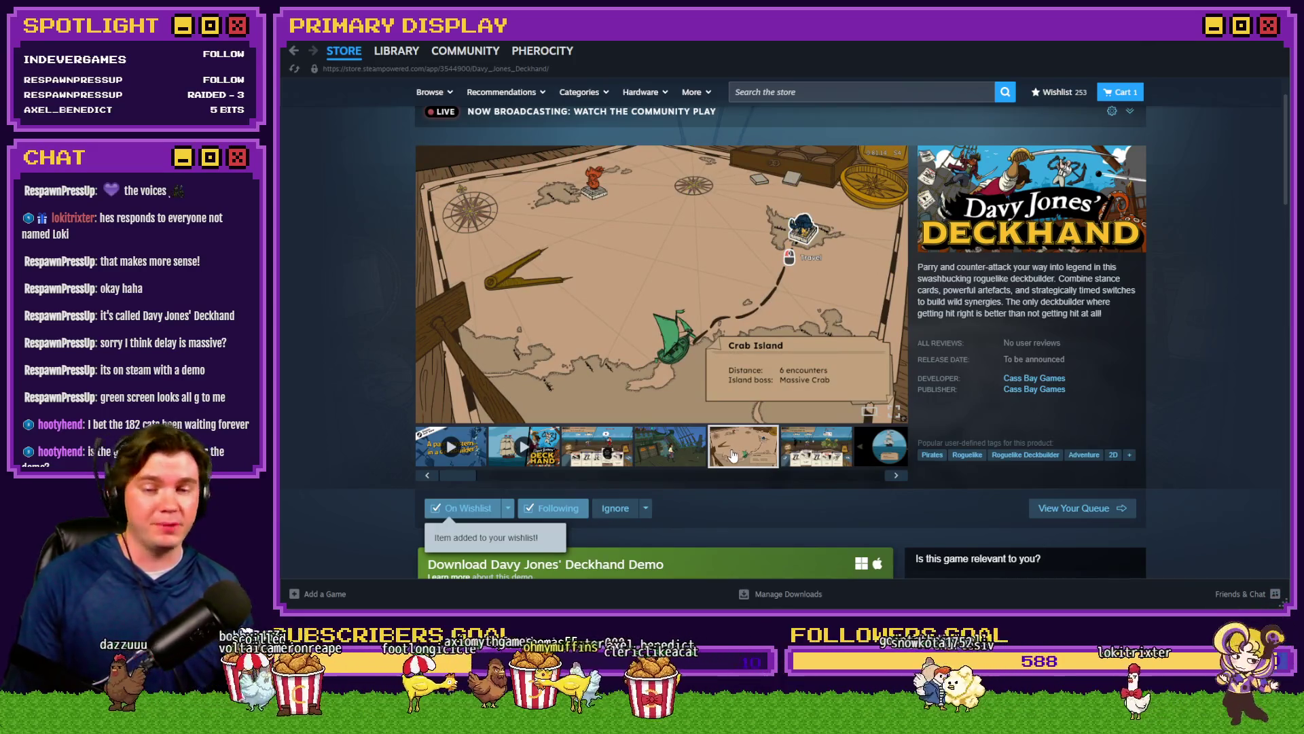
{"action": "scroll", "coordinate": [759, 483], "scroll_direction": "down", "scroll_amount": 1}
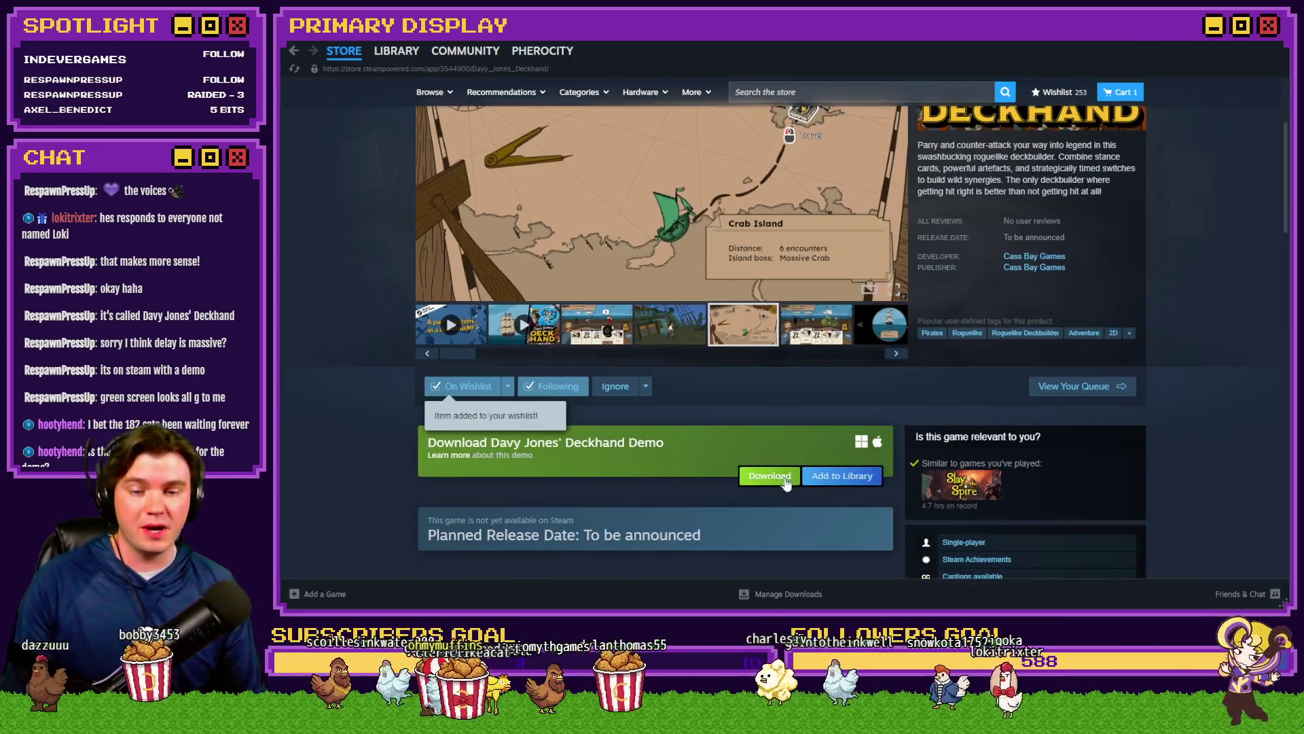
{"action": "scroll", "coordinate": [759, 512], "scroll_direction": "up", "scroll_amount": 2}
{"action": "left_click", "coordinate": [807, 500]}
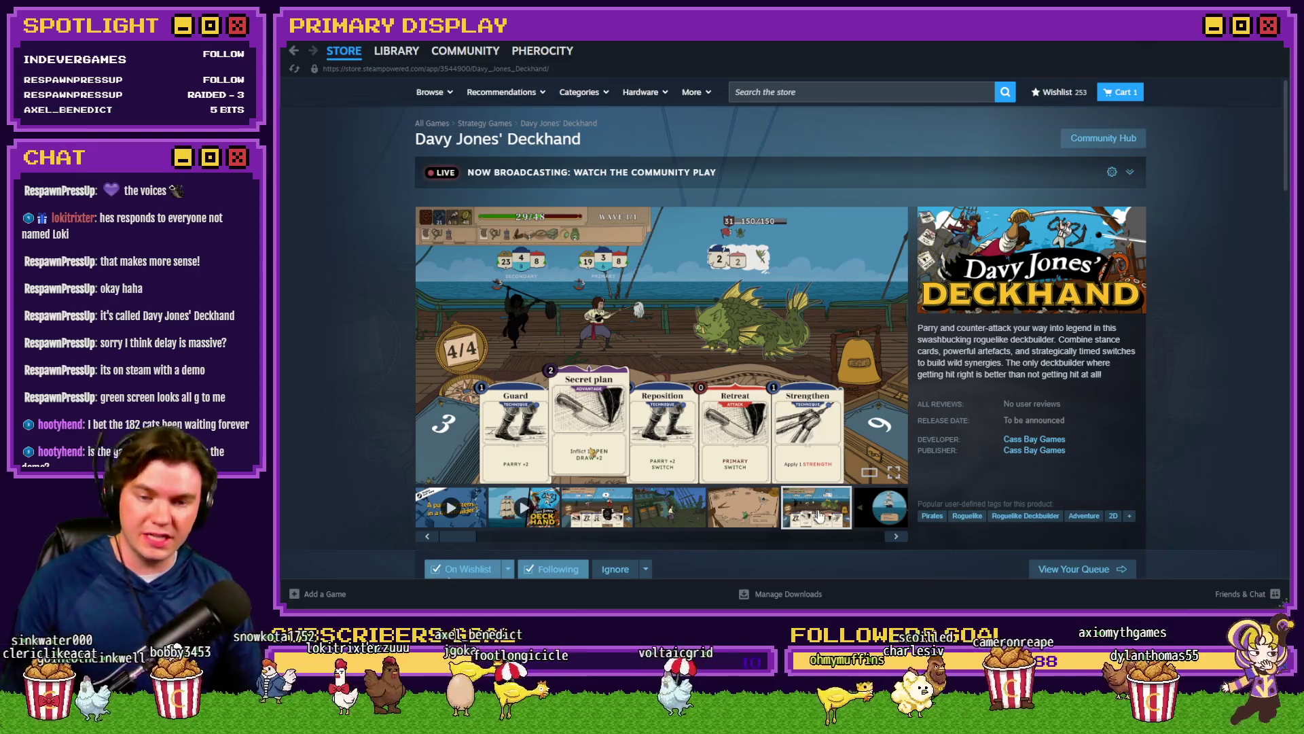
Step: Step through the remaining gallery media, from the ship video to the Choose a card screenshot
{"action": "left_click", "coordinate": [895, 537]}
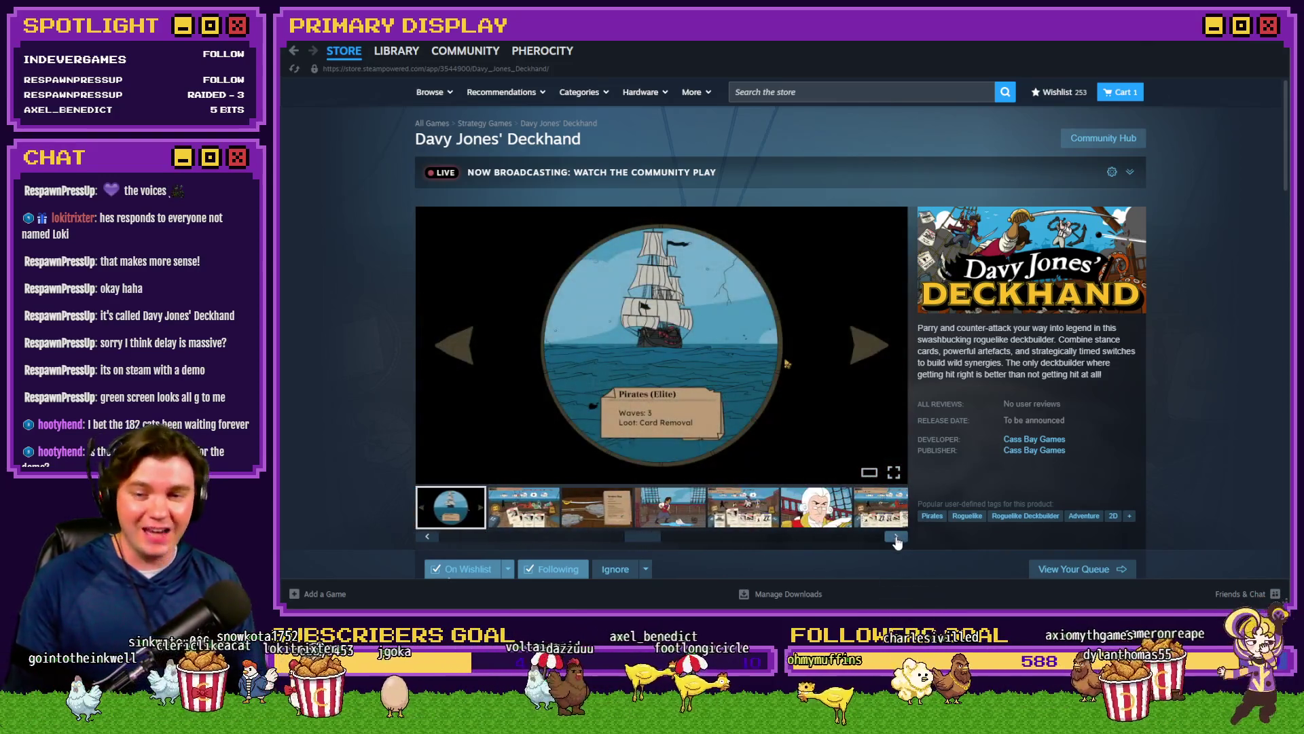
{"action": "left_click", "coordinate": [895, 537]}
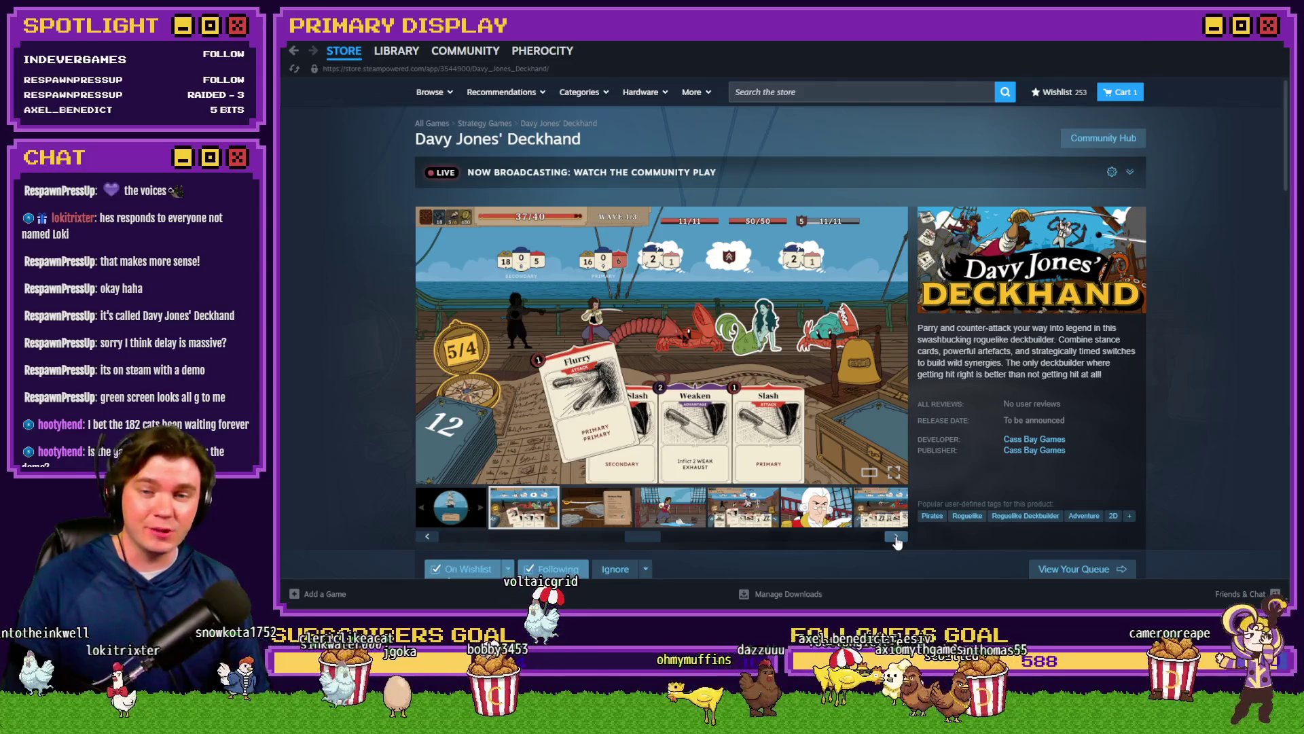
{"action": "left_click", "coordinate": [896, 537]}
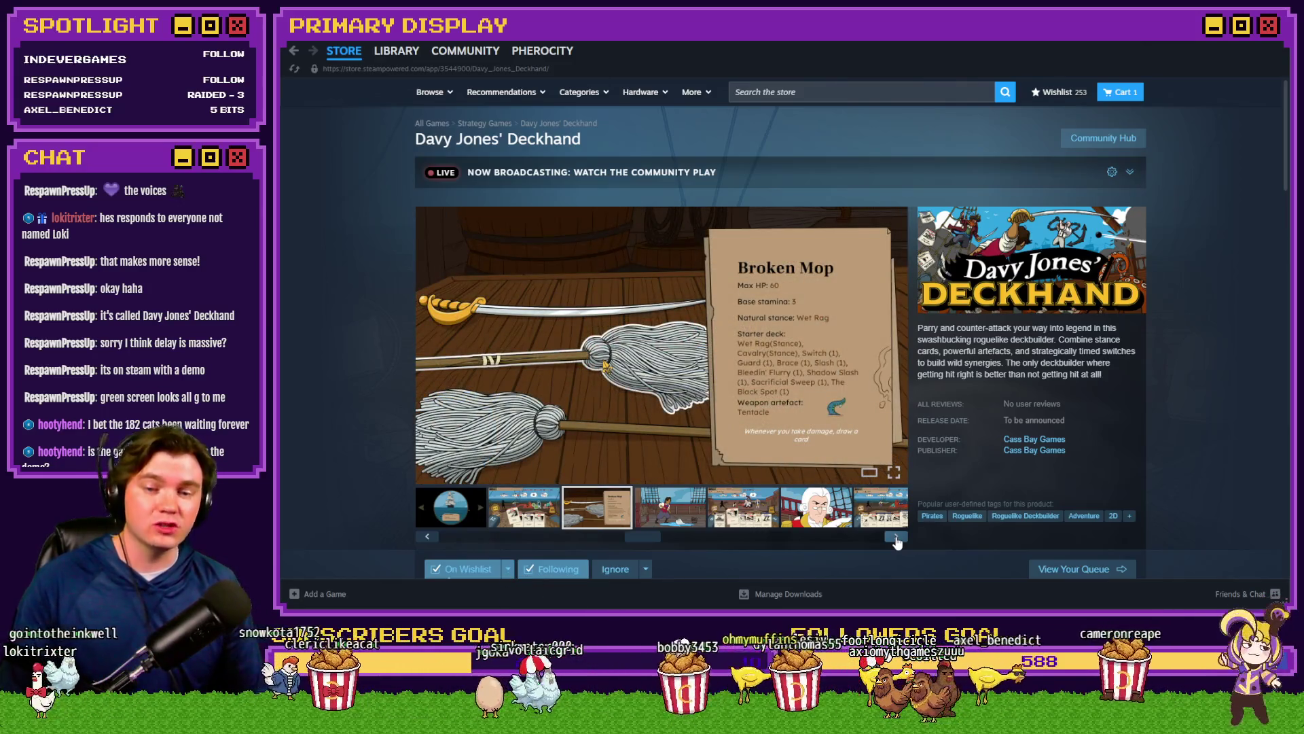
{"action": "left_click", "coordinate": [895, 537]}
{"action": "left_click", "coordinate": [896, 537]}
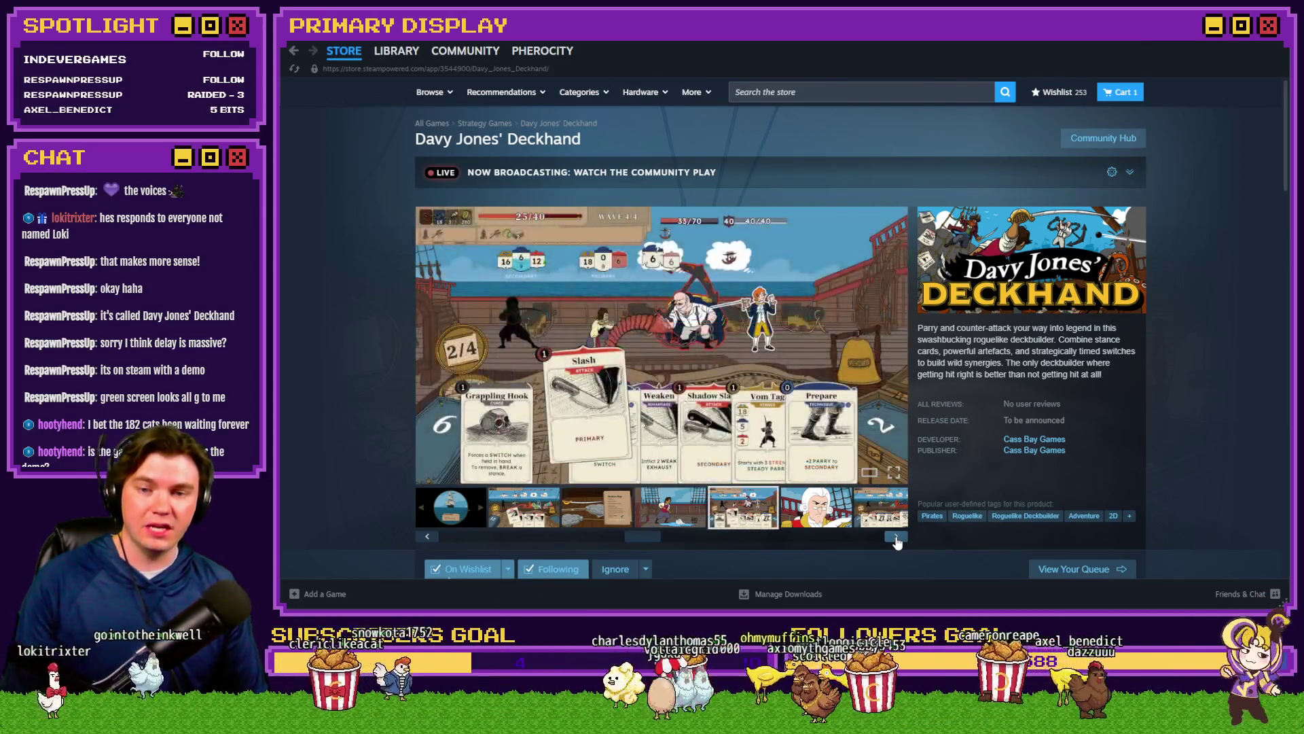
{"action": "left_click", "coordinate": [895, 537]}
{"action": "left_click", "coordinate": [895, 537]}
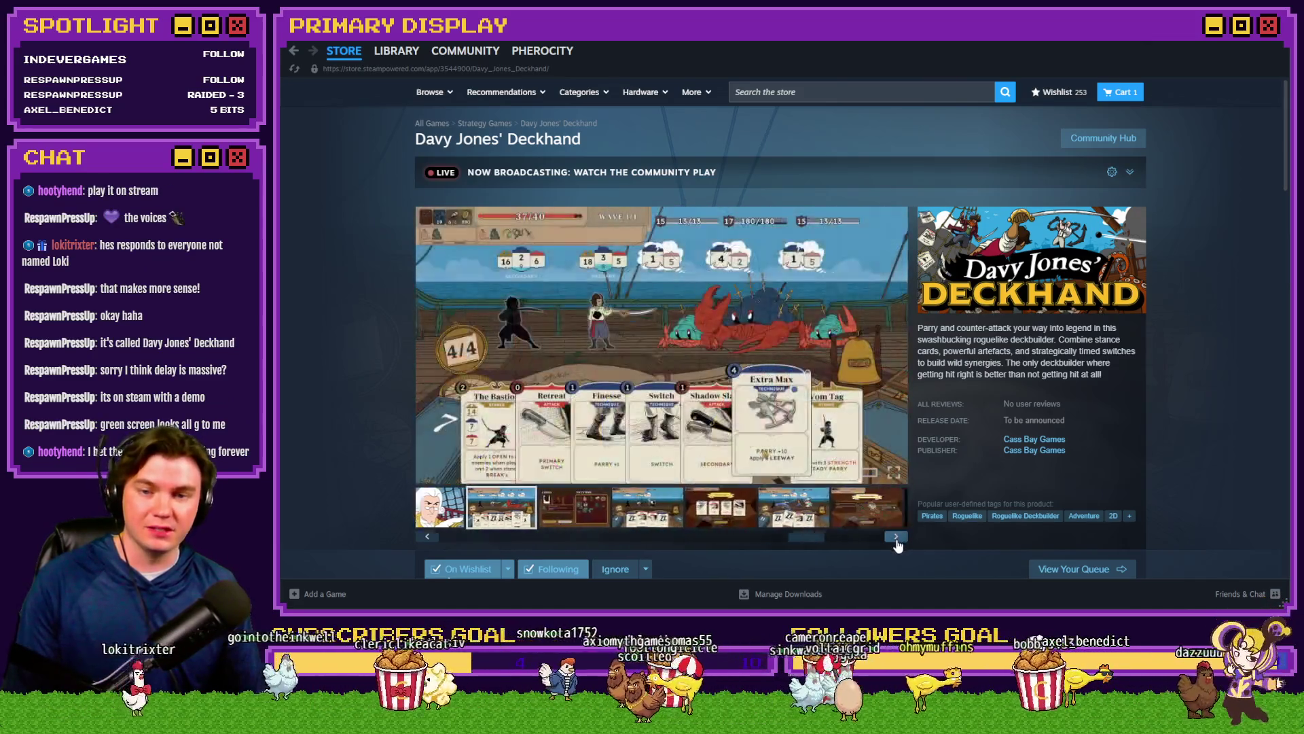
{"action": "left_click", "coordinate": [895, 537]}
{"action": "left_click", "coordinate": [896, 537]}
{"action": "left_click", "coordinate": [895, 536]}
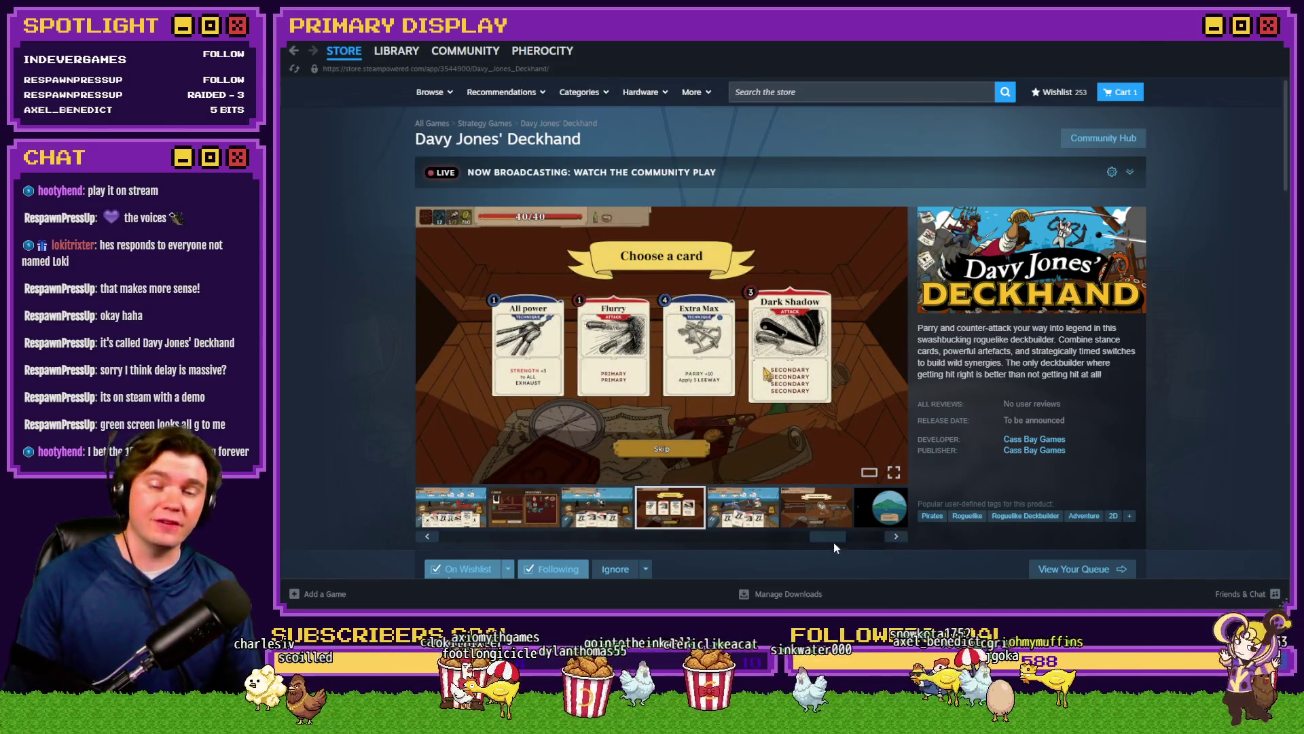
{"action": "left_click_drag", "start_coordinate": [806, 537], "coordinate": [447, 543]}
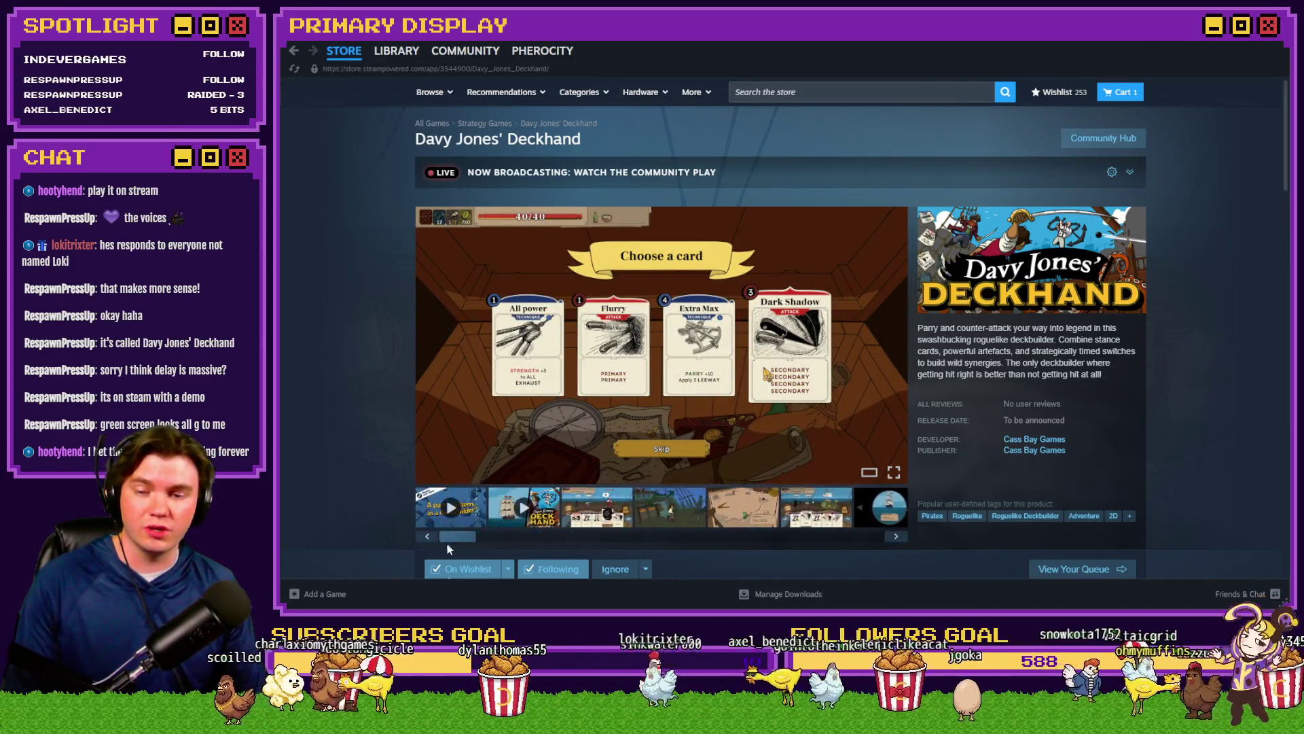
{"action": "left_click", "coordinate": [657, 515]}
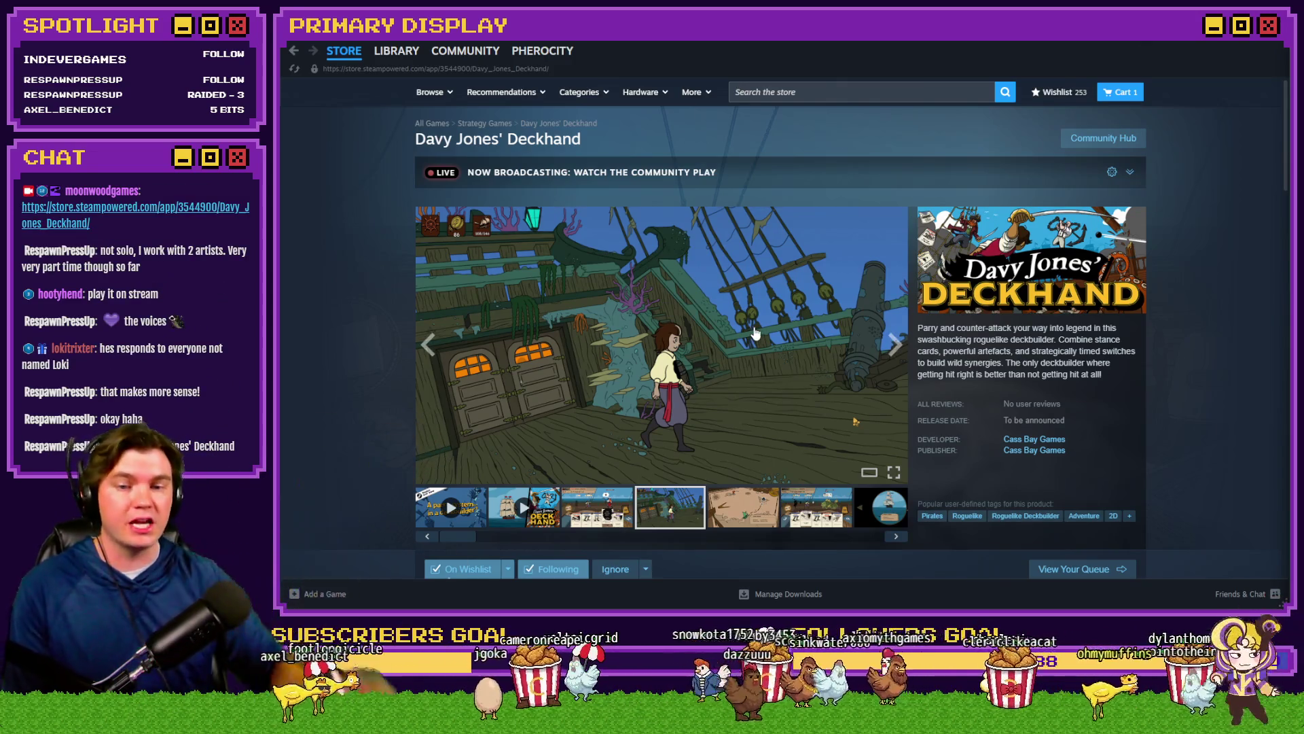
{"action": "scroll", "coordinate": [698, 477], "scroll_direction": "down", "scroll_amount": 3}
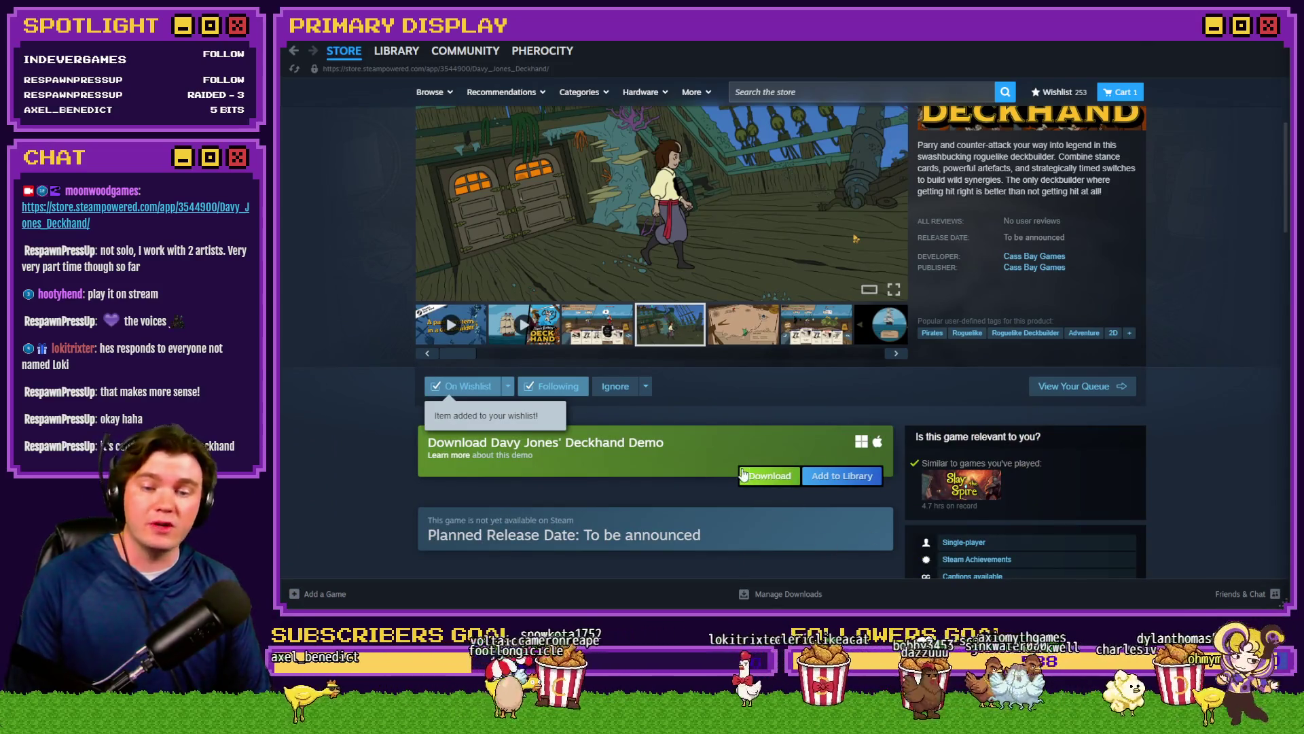
{"action": "scroll", "coordinate": [1075, 350], "scroll_direction": "up", "scroll_amount": 3}
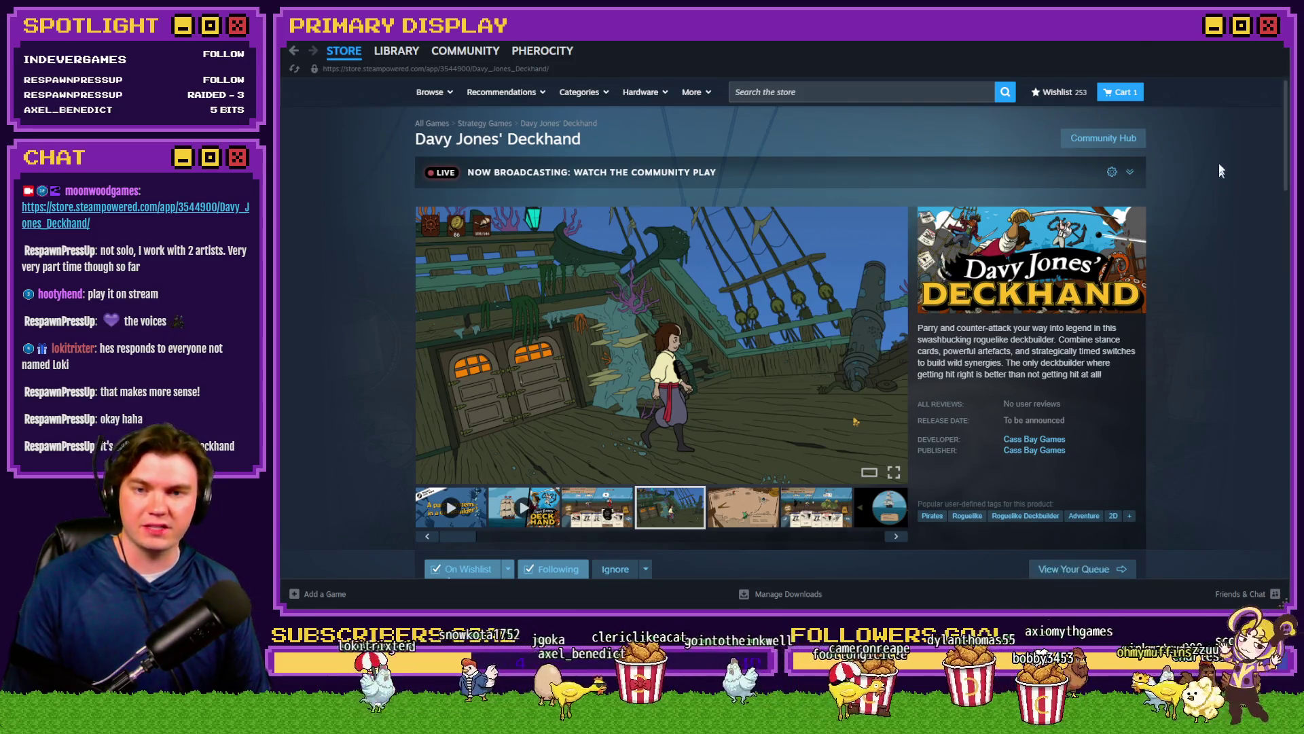
{"action": "left_click", "coordinate": [1264, 42]}
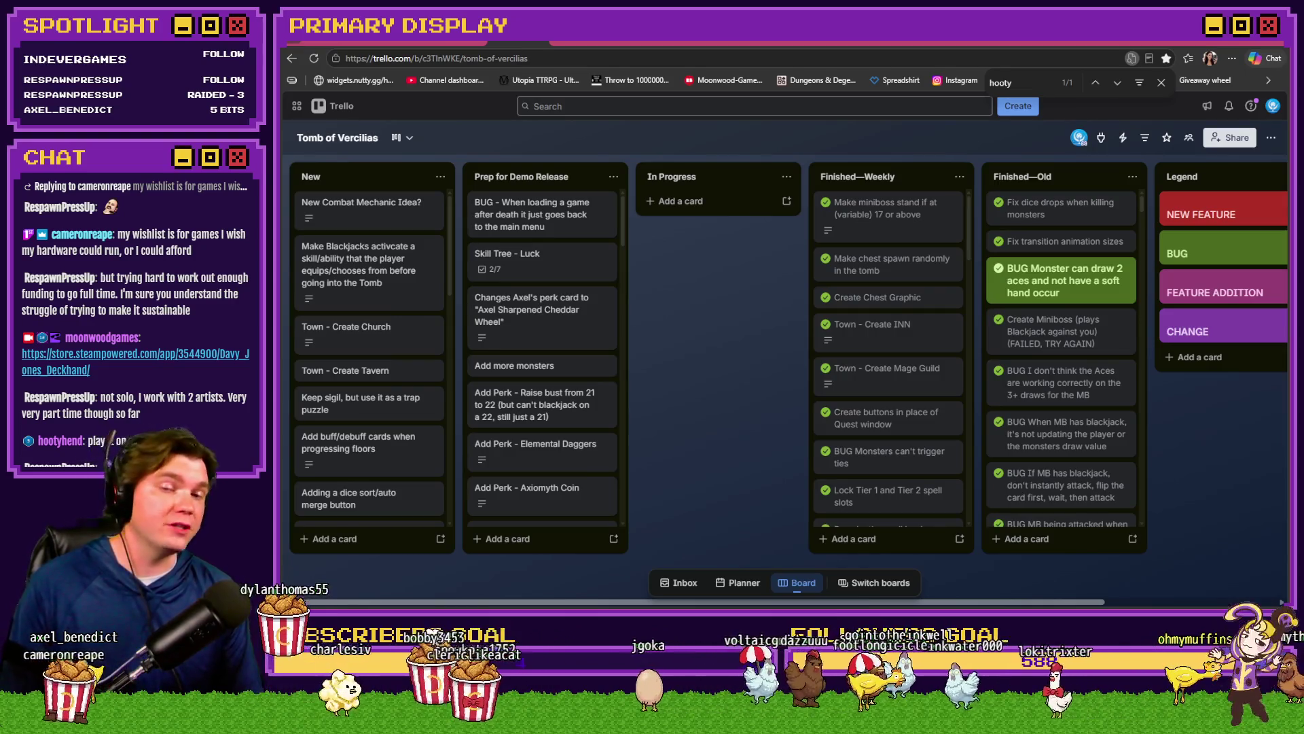
Step: Return from the Trello board to the game's level-up skill tree with 50 skill points
{"action": "key", "text": "alt+Tab"}
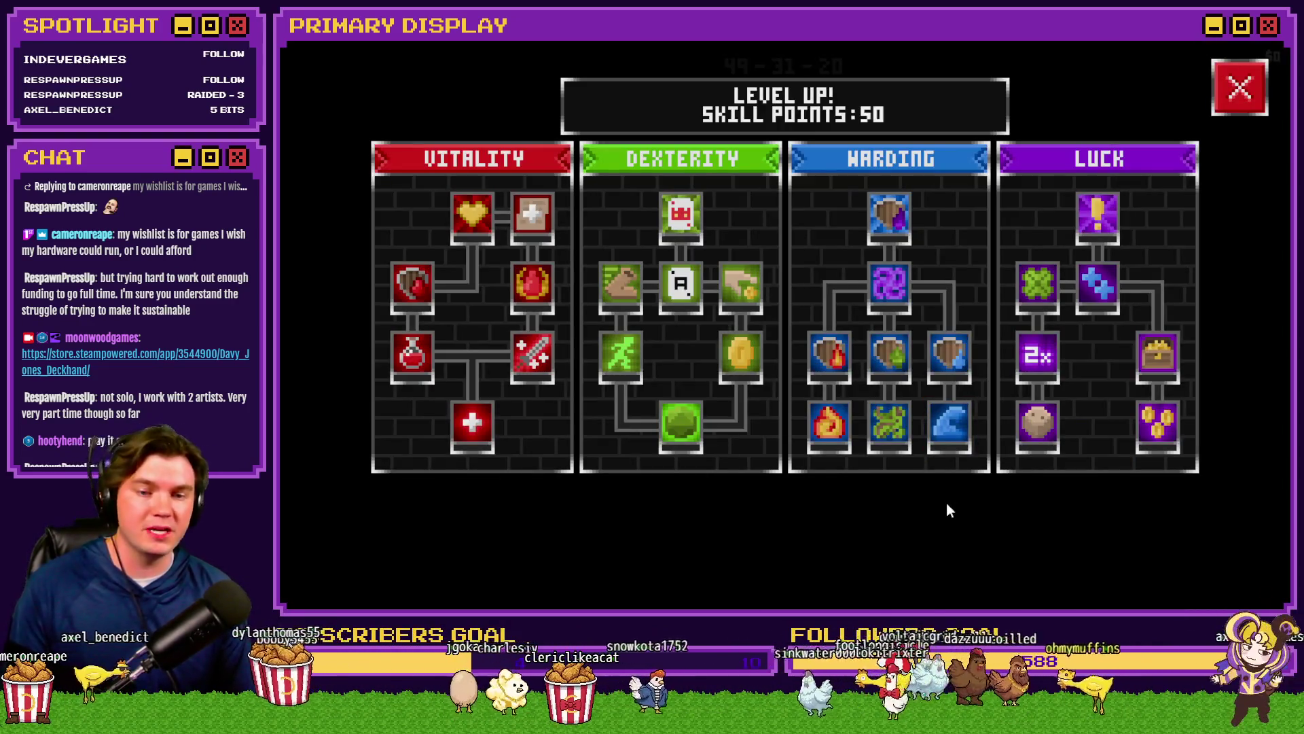
Step: Close the Level Up skill tree to return to the dungeon corridor view
{"action": "left_click", "coordinate": [1237, 64]}
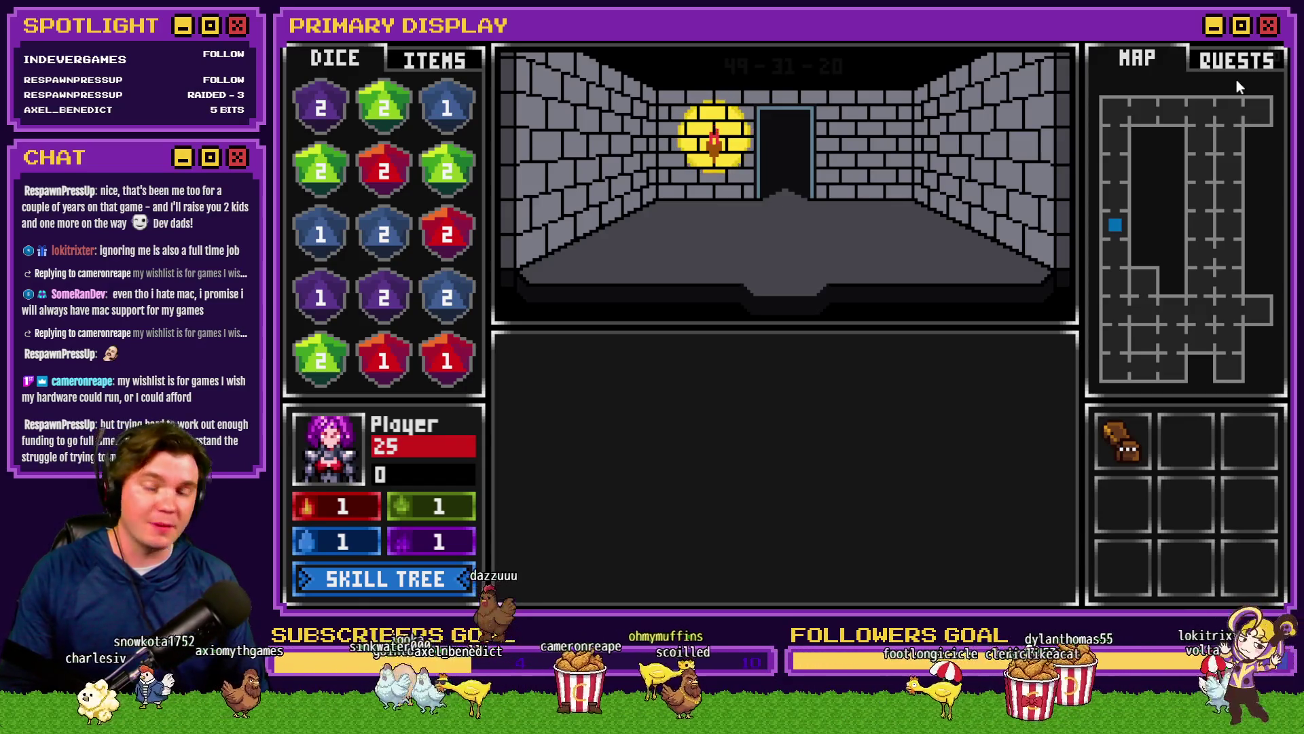
Step: Open the Skill Tree showing 50 points across Vitality, Dexterity, Warding and Luck
{"action": "left_click", "coordinate": [394, 578]}
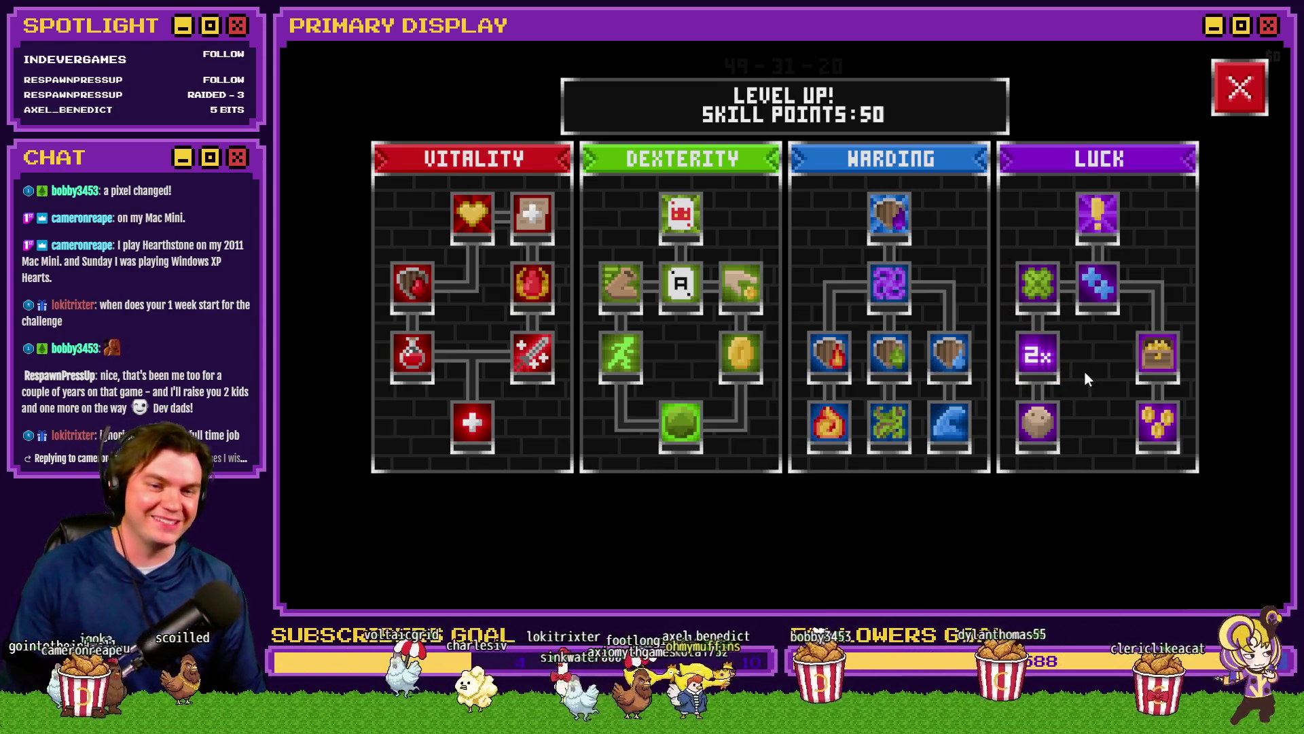
Step: Switch from the game window to the itch.io RPG Maker Themed Game Jam page
{"action": "mouse_move", "coordinate": [1042, 358]}
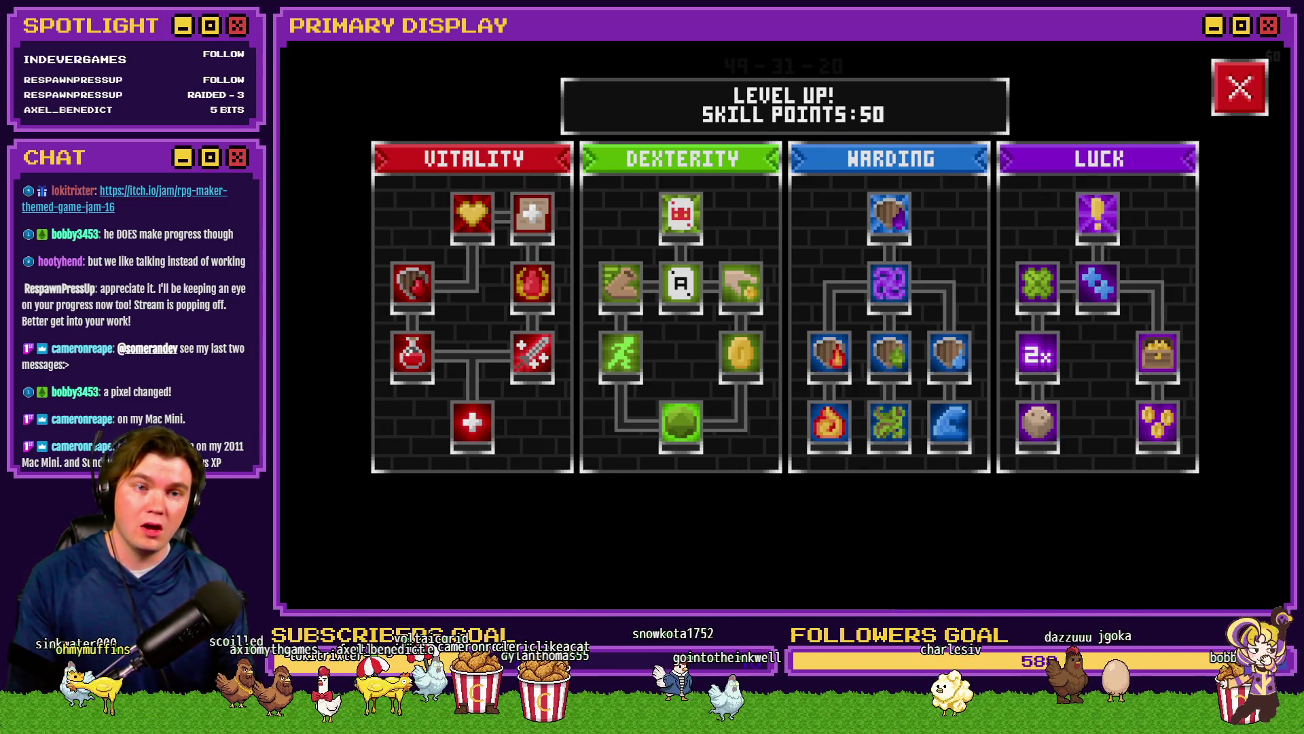
{"action": "key", "text": "alt+Tab"}
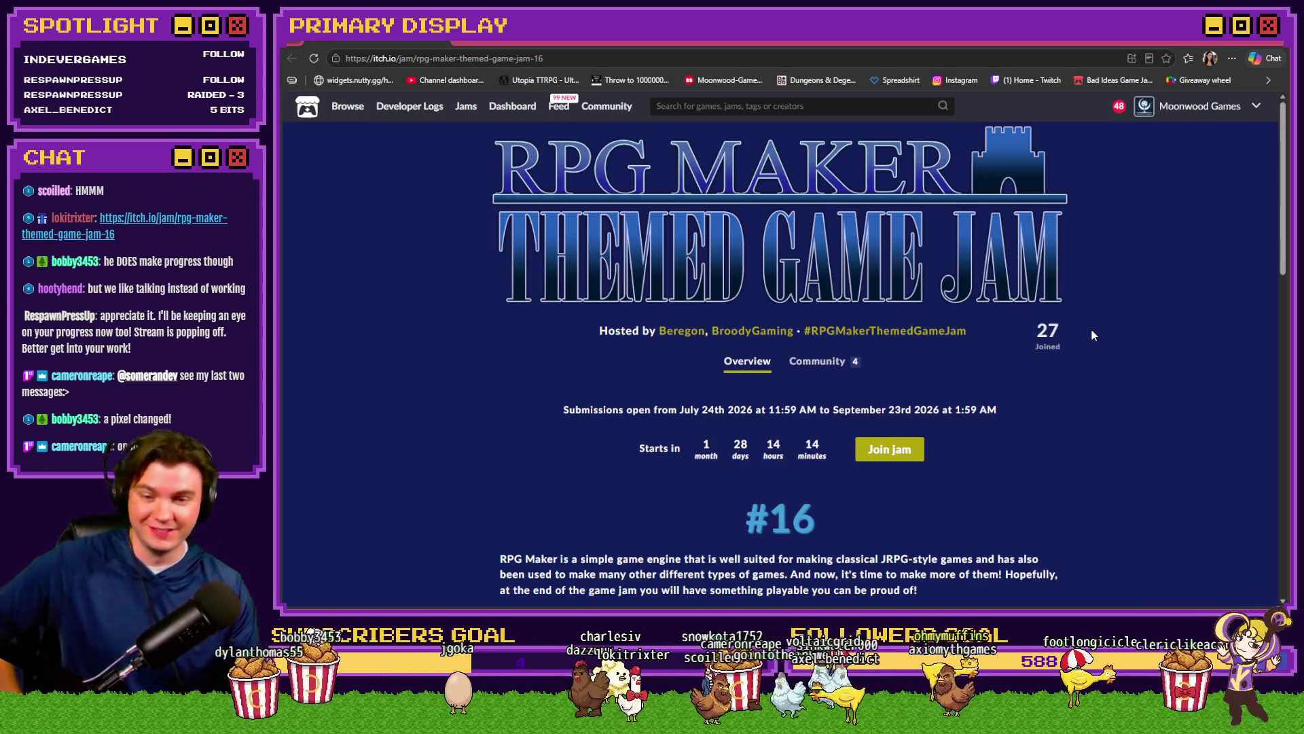
Step: Scroll through the jam page to read its rules and reach the FAQ
{"action": "scroll", "coordinate": [1091, 329], "scroll_direction": "down", "scroll_amount": 2}
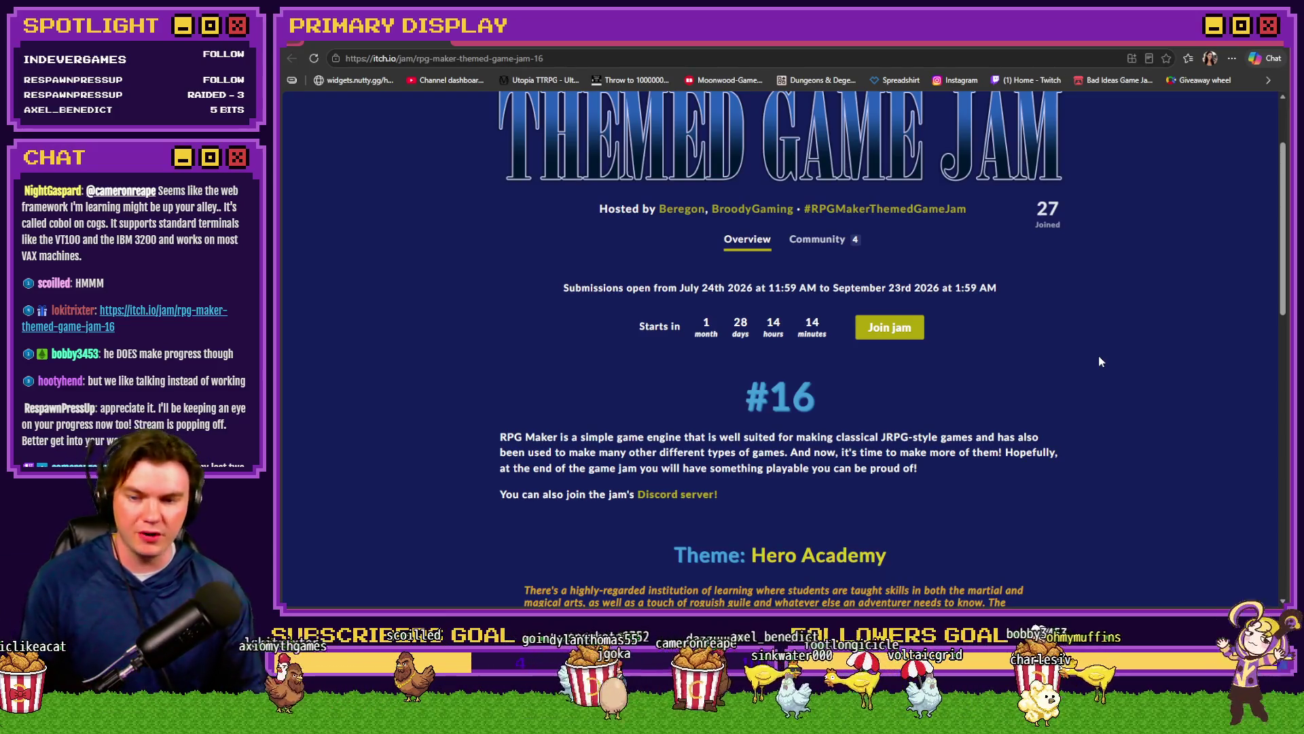
{"action": "scroll", "coordinate": [1110, 357], "scroll_direction": "down", "scroll_amount": 3}
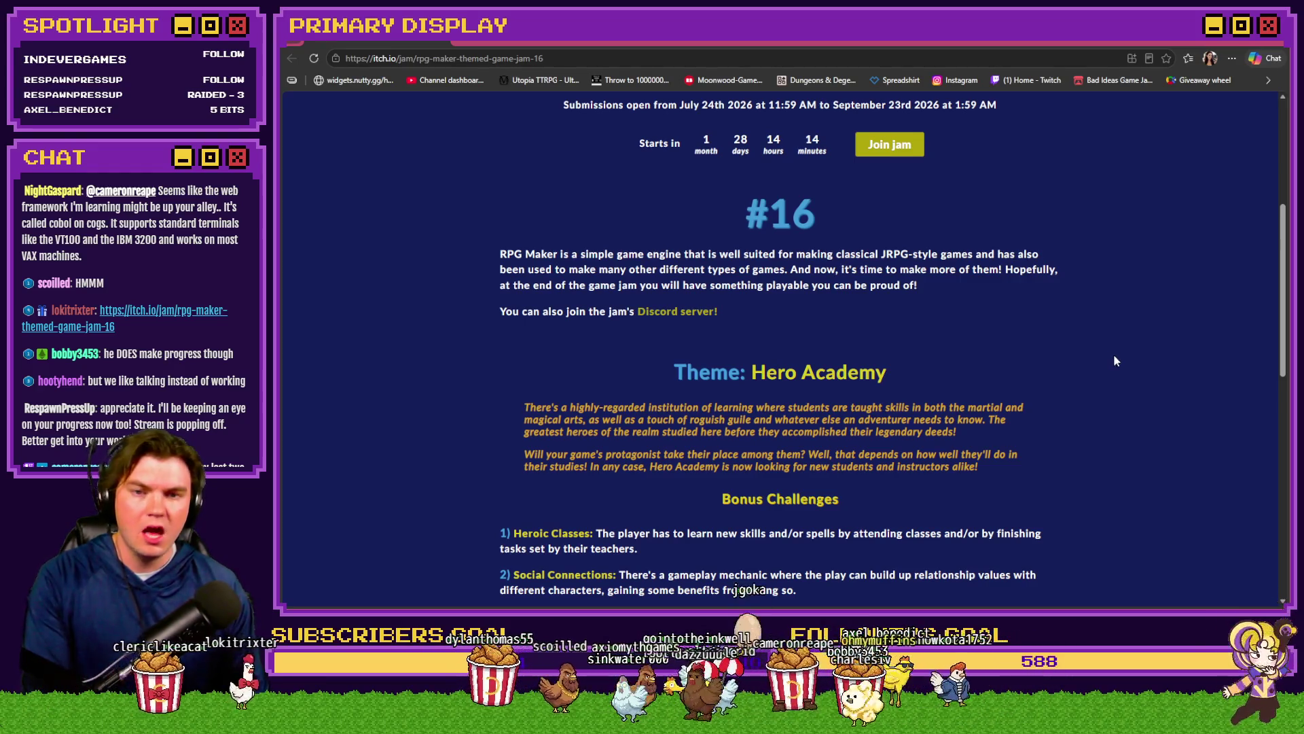
{"action": "scroll", "coordinate": [1106, 356], "scroll_direction": "up", "scroll_amount": 2}
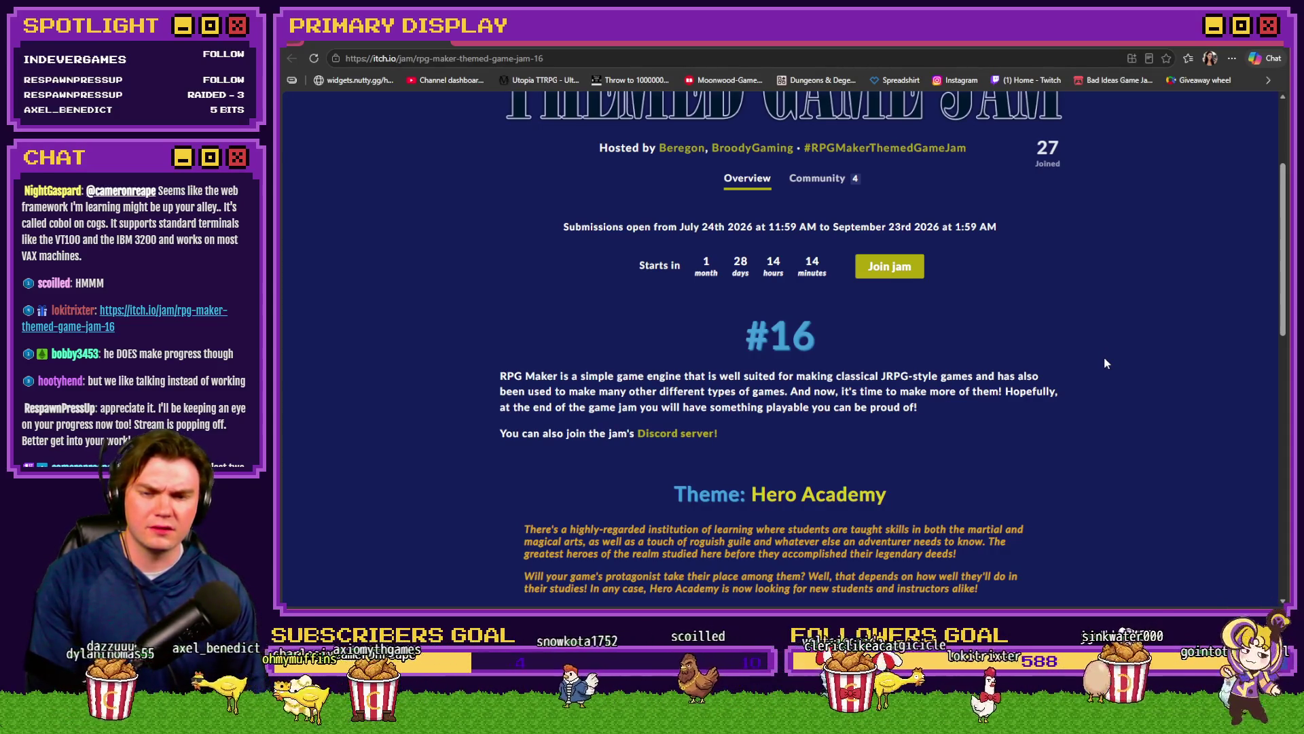
{"action": "scroll", "coordinate": [1103, 363], "scroll_direction": "down", "scroll_amount": 3}
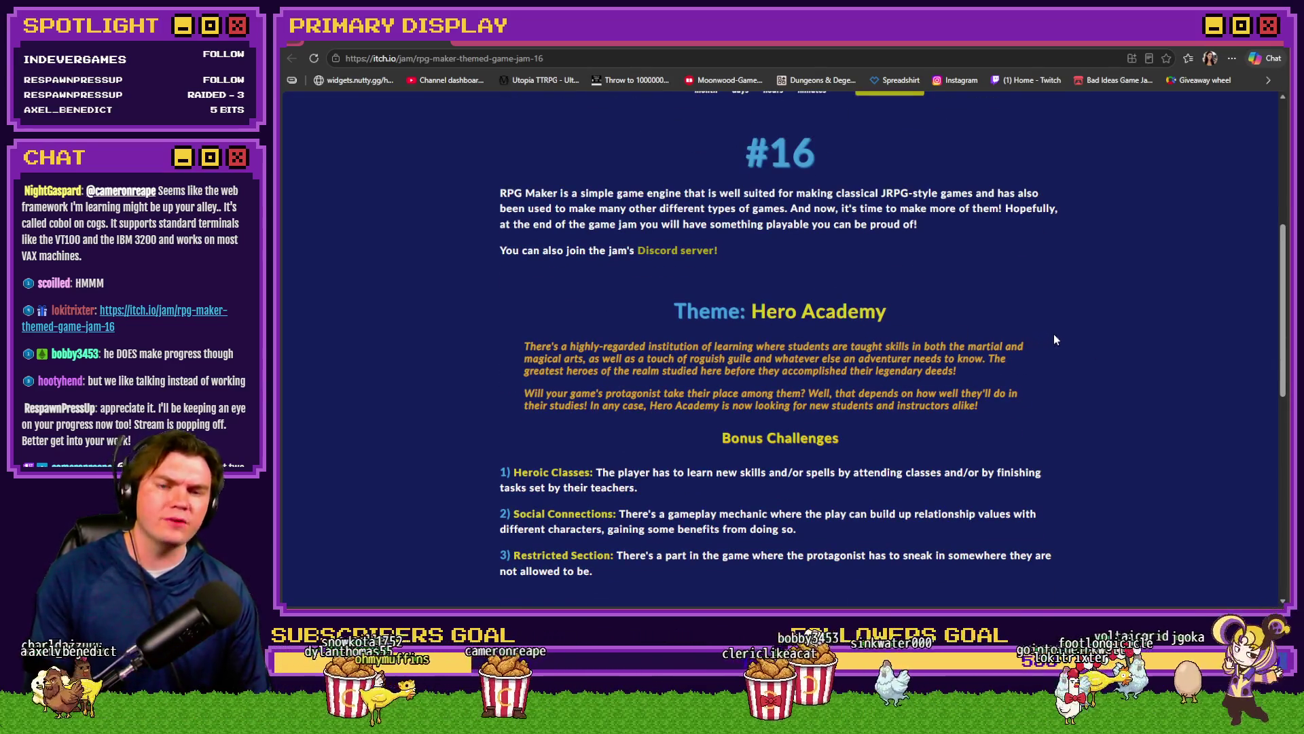
{"action": "scroll", "coordinate": [1131, 345], "scroll_direction": "up", "scroll_amount": 4}
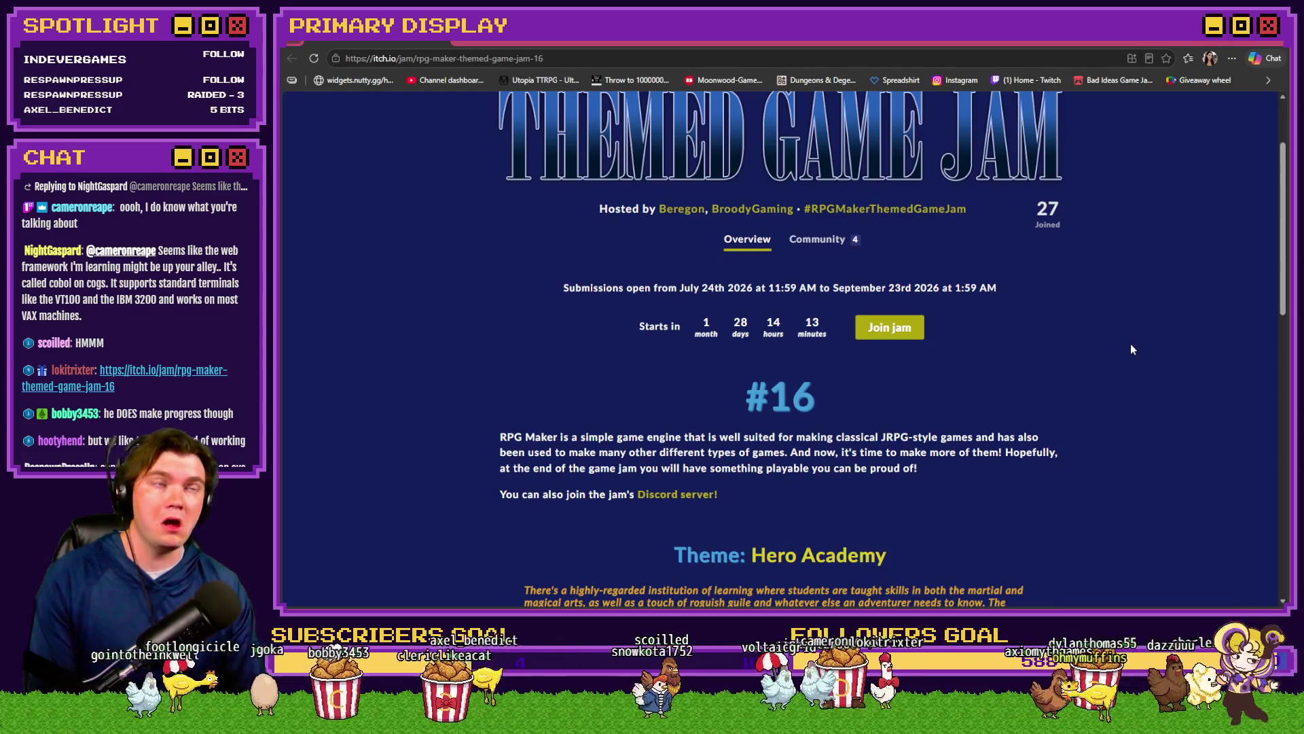
{"action": "scroll", "coordinate": [1131, 350], "scroll_direction": "down", "scroll_amount": 5}
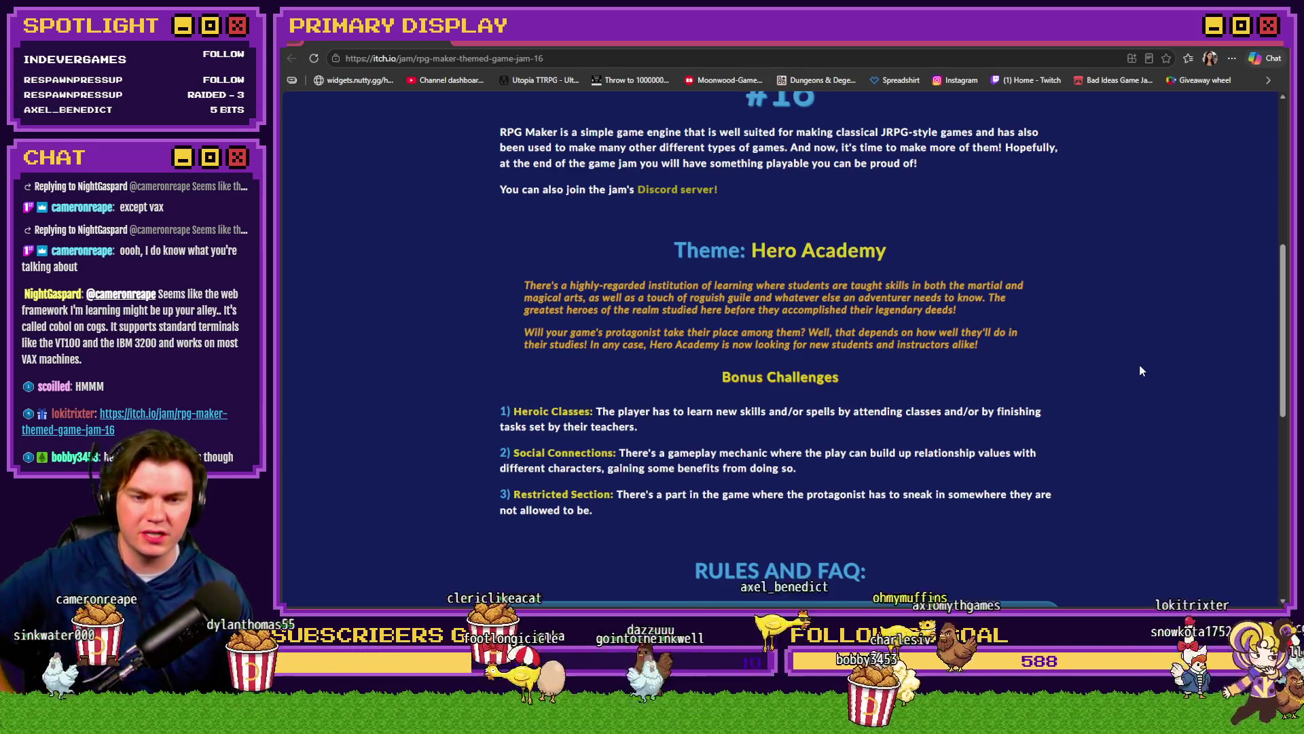
{"action": "scroll", "coordinate": [1141, 370], "scroll_direction": "down", "scroll_amount": 1}
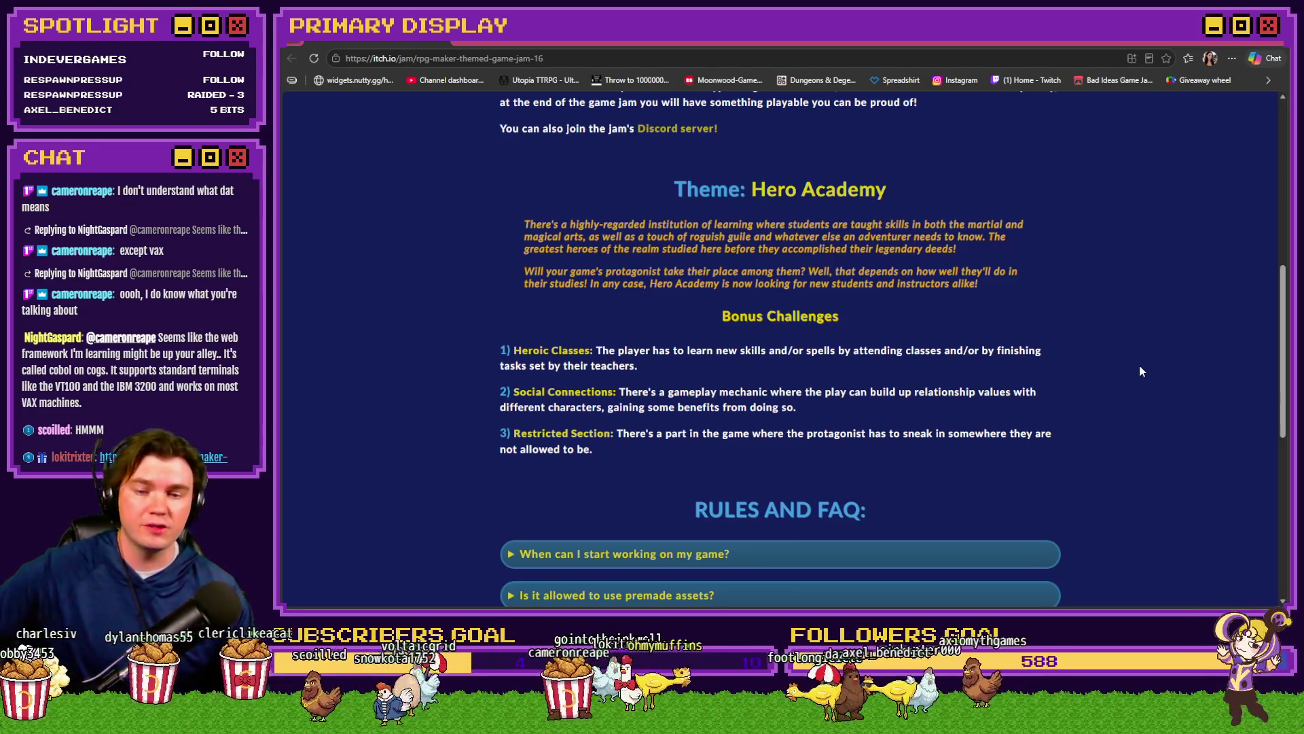
{"action": "scroll", "coordinate": [1148, 375], "scroll_direction": "down", "scroll_amount": 3}
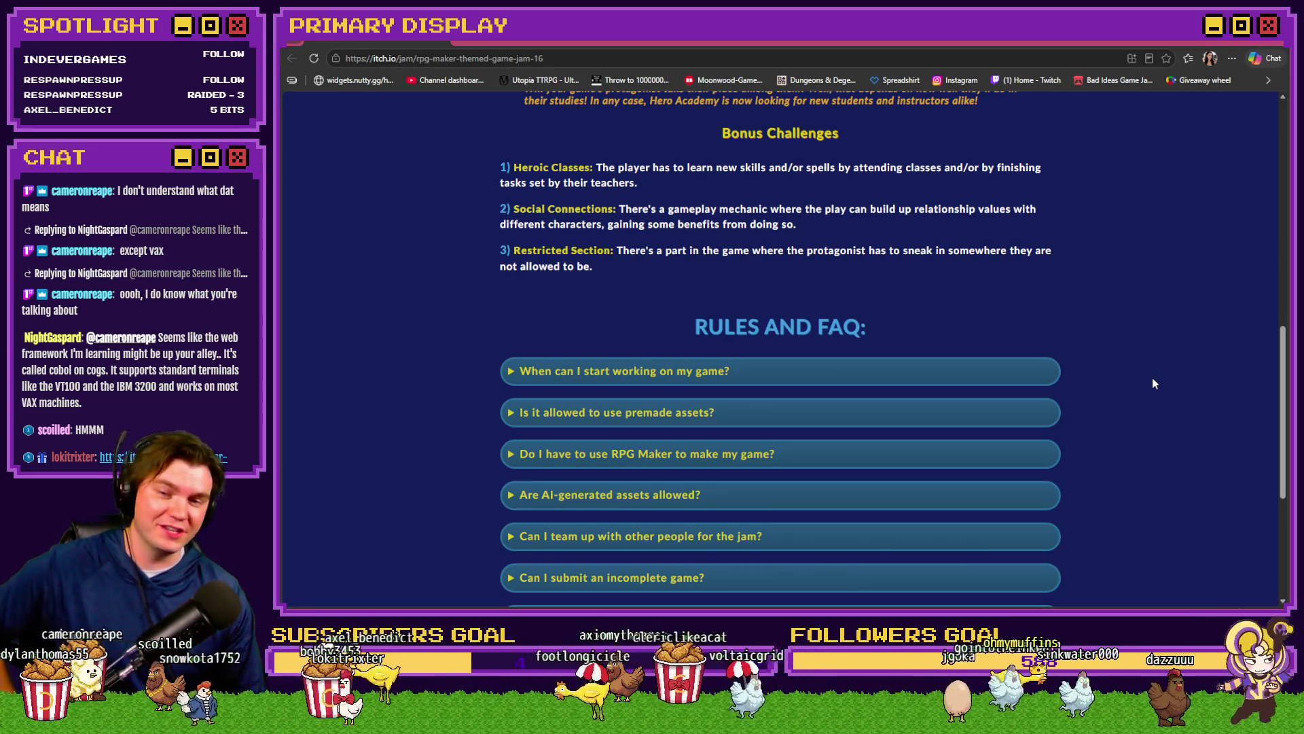
Step: Check the FAQ answers on start time and premade assets, leaving 'Do I have to use RPG Maker?' expanded
{"action": "left_click", "coordinate": [941, 368]}
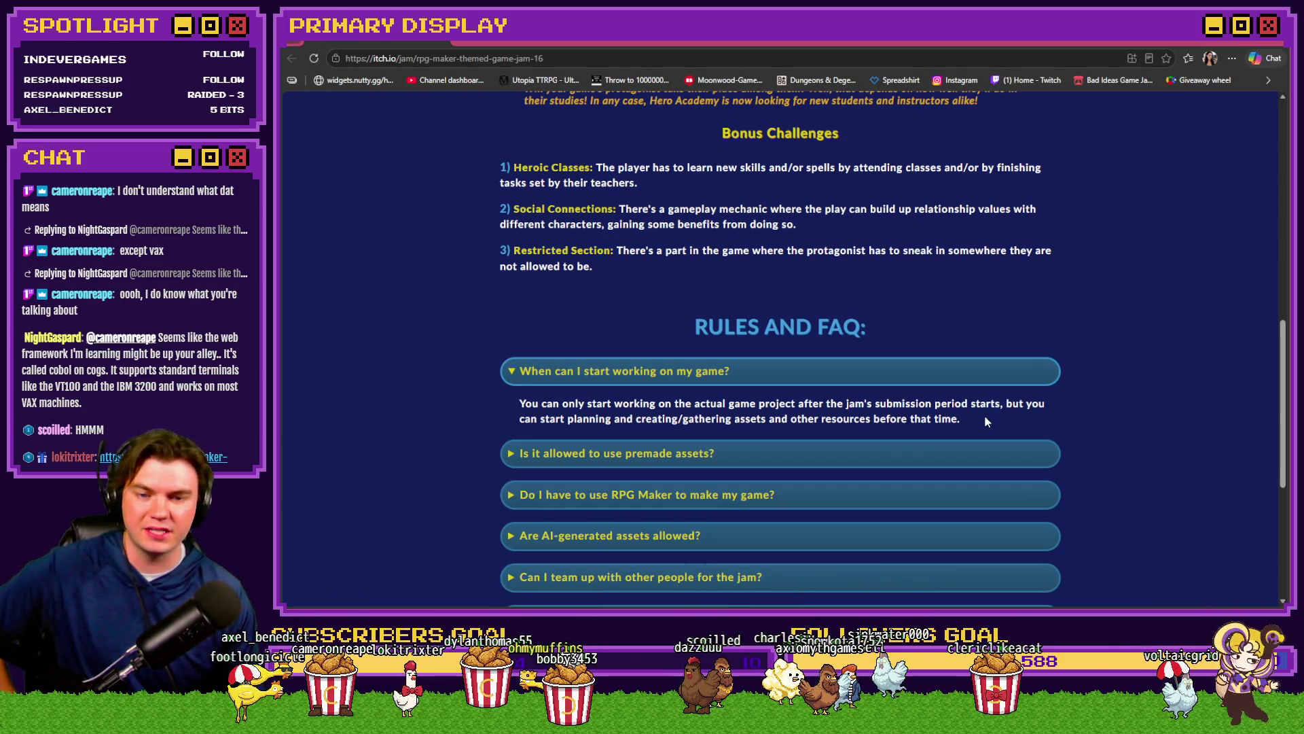
{"action": "left_click", "coordinate": [964, 372]}
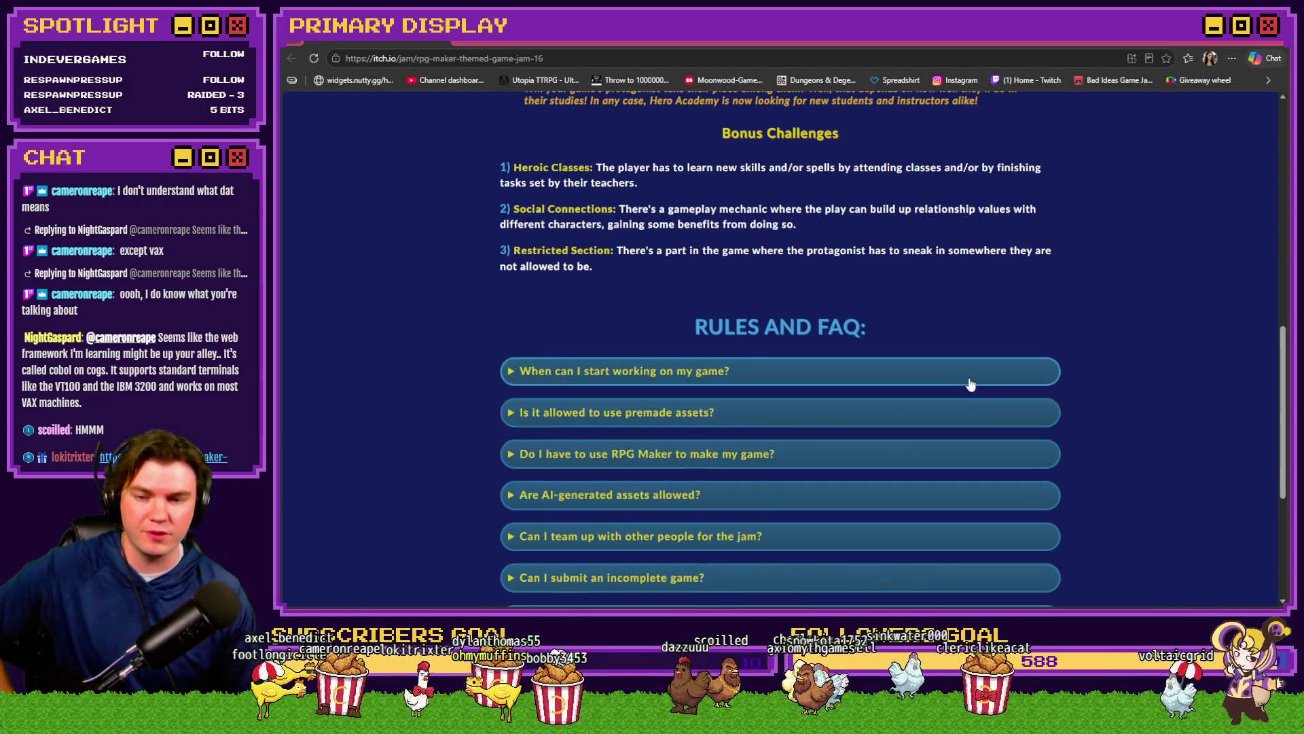
{"action": "left_click", "coordinate": [894, 415]}
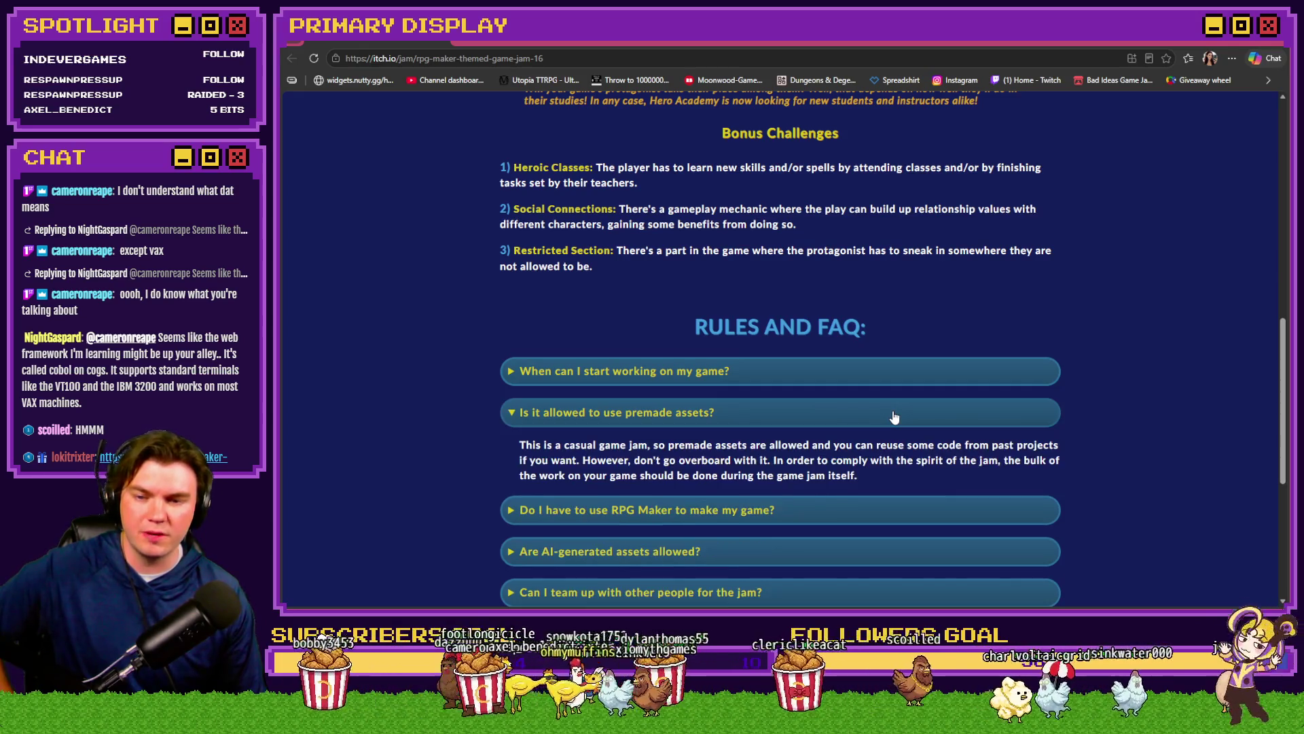
{"action": "left_click", "coordinate": [894, 417]}
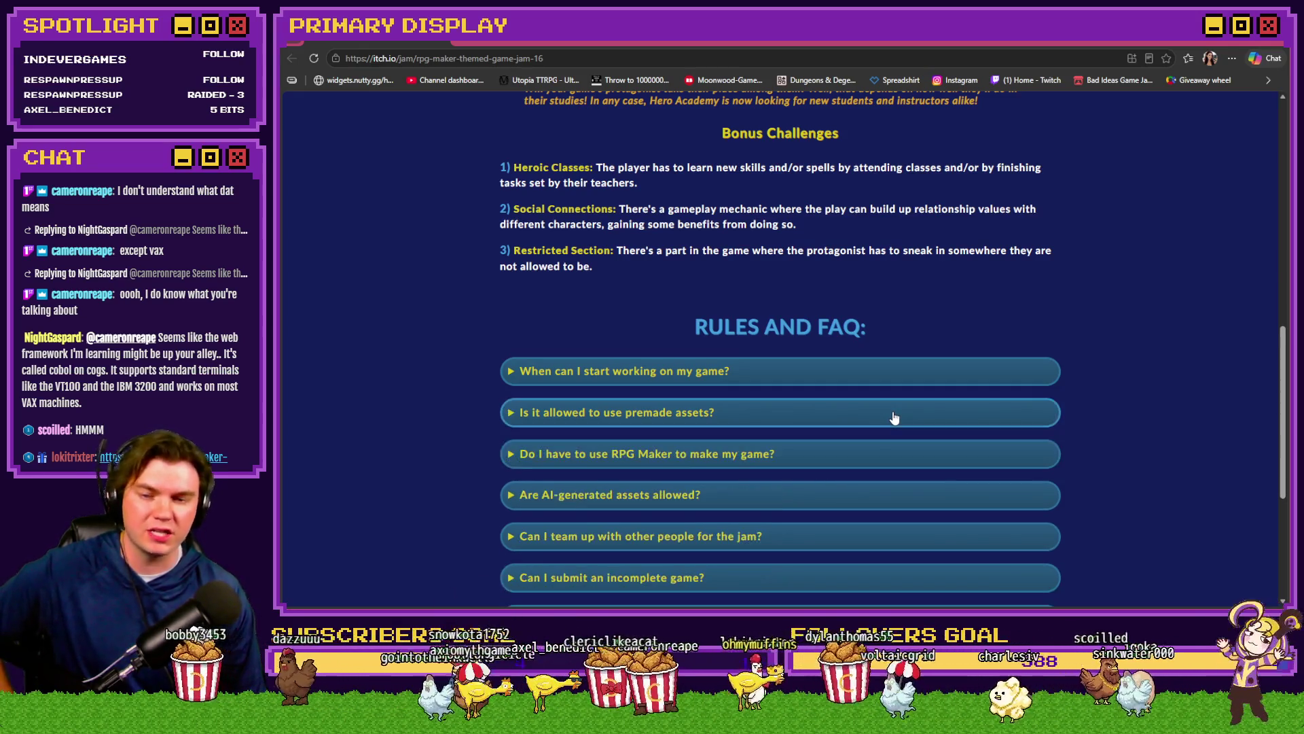
{"action": "left_click", "coordinate": [867, 452]}
{"action": "scroll", "coordinate": [485, 480], "scroll_direction": "down", "scroll_amount": 3}
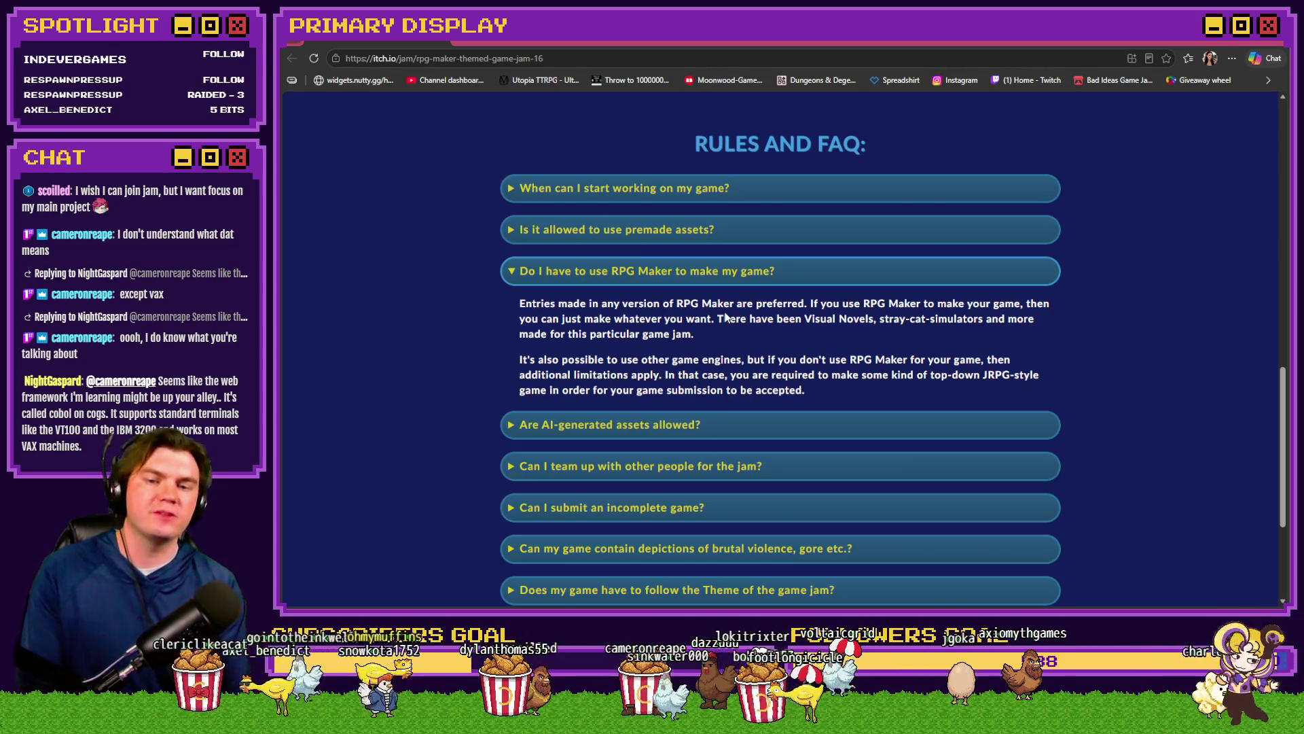
Step: Collapse the RPG Maker answer and read the AI-assets, team-up and incomplete-game answers
{"action": "left_click", "coordinate": [752, 269]}
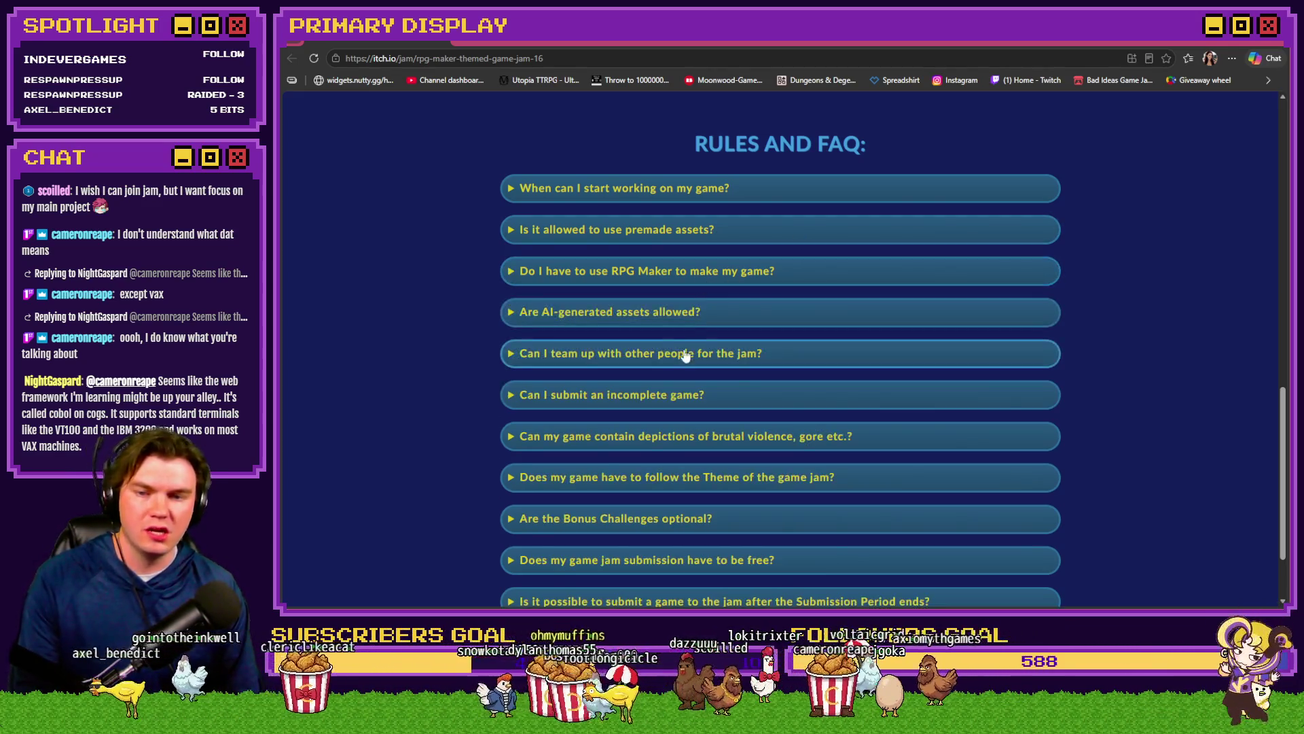
{"action": "left_click", "coordinate": [698, 314]}
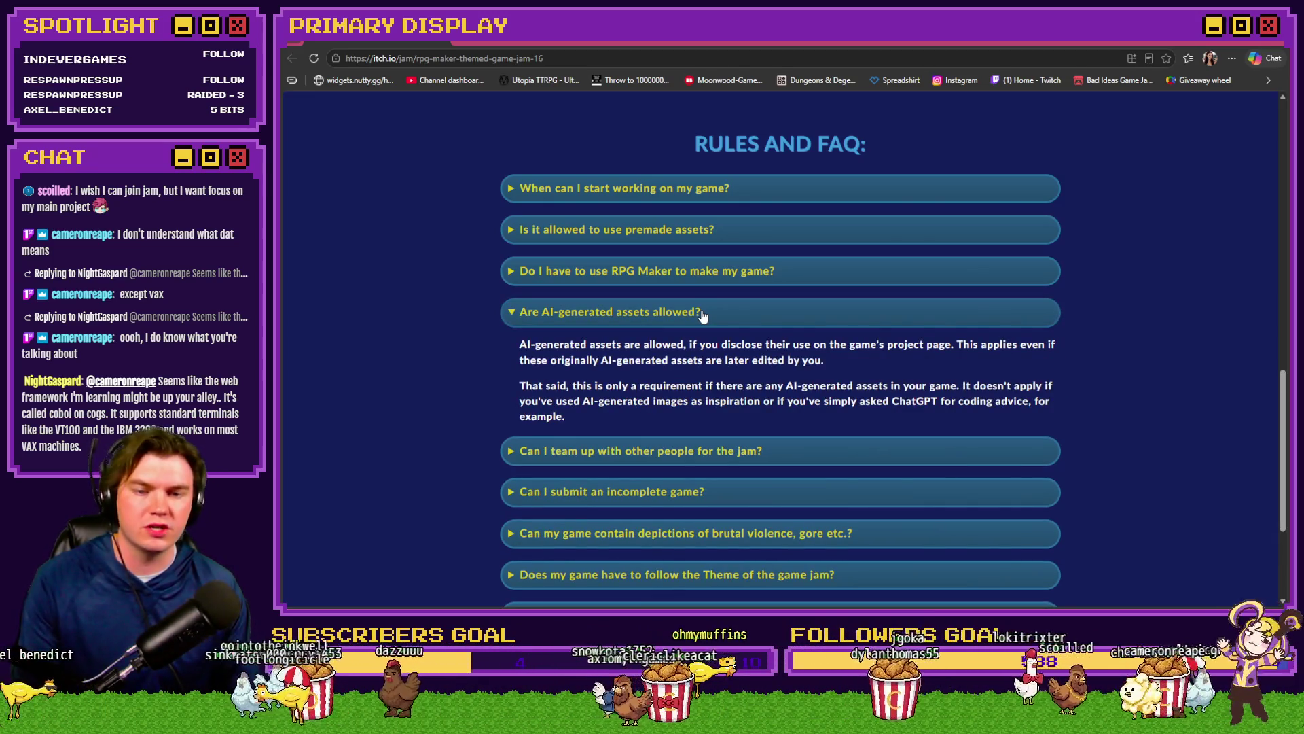
{"action": "left_click", "coordinate": [702, 316]}
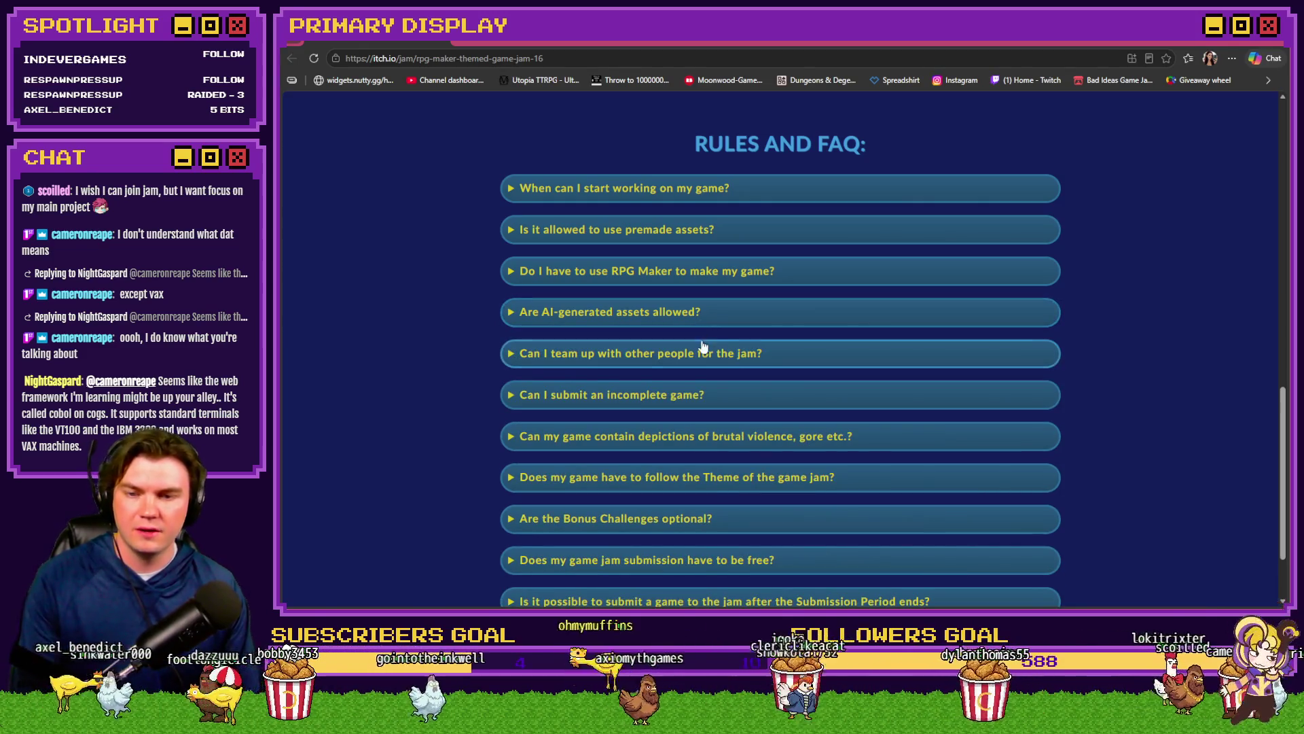
{"action": "left_click", "coordinate": [619, 363]}
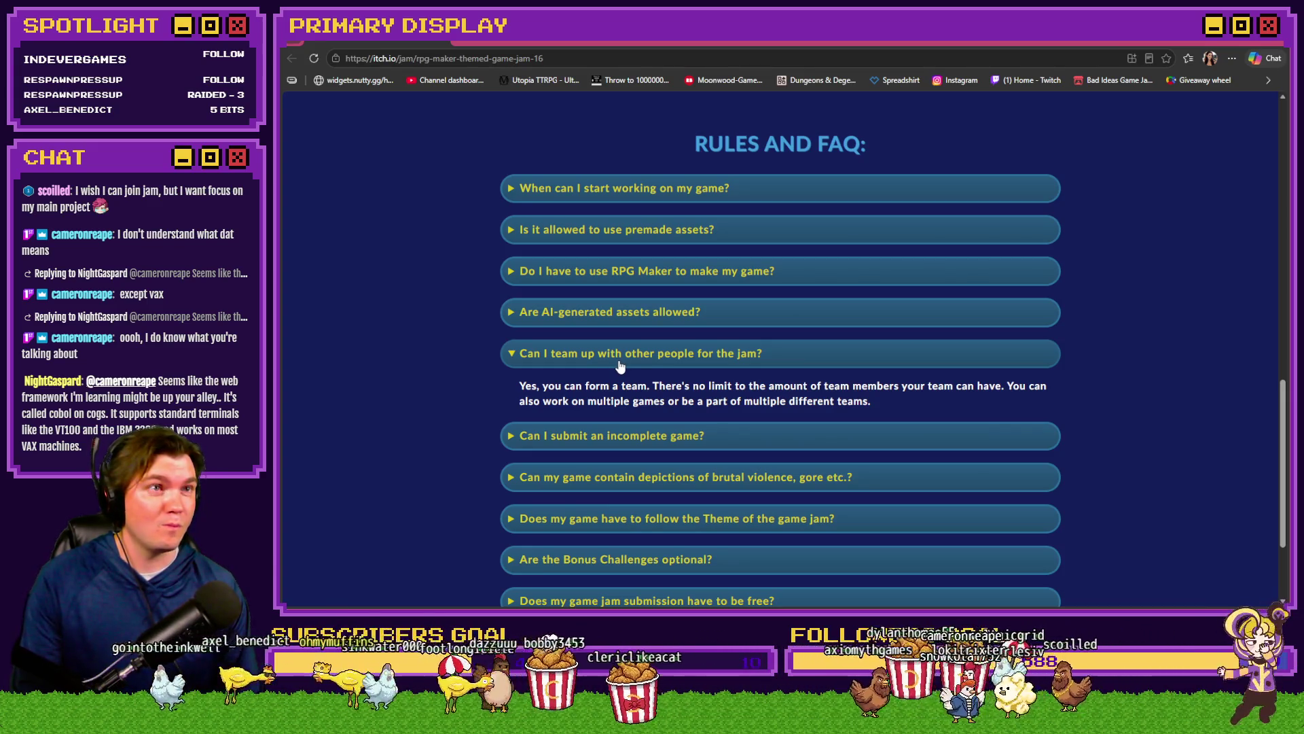
{"action": "left_click", "coordinate": [620, 365]}
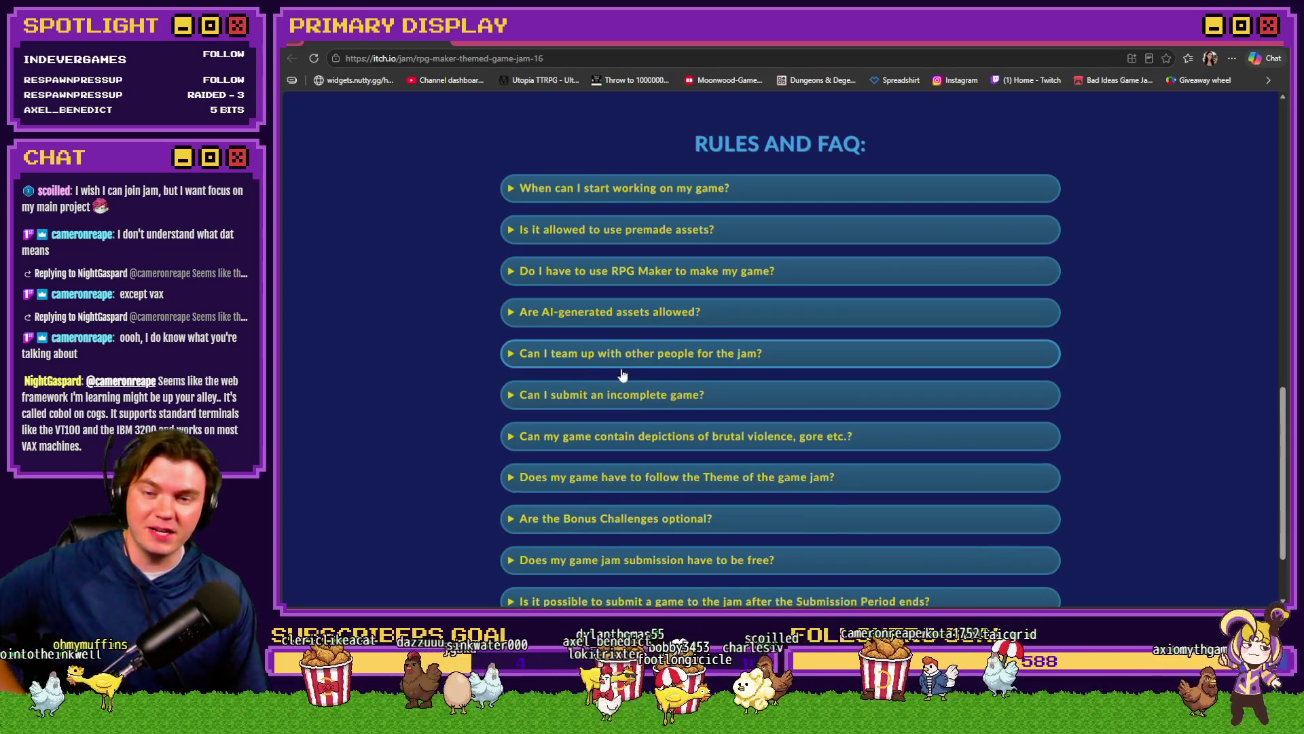
{"action": "left_click", "coordinate": [617, 396]}
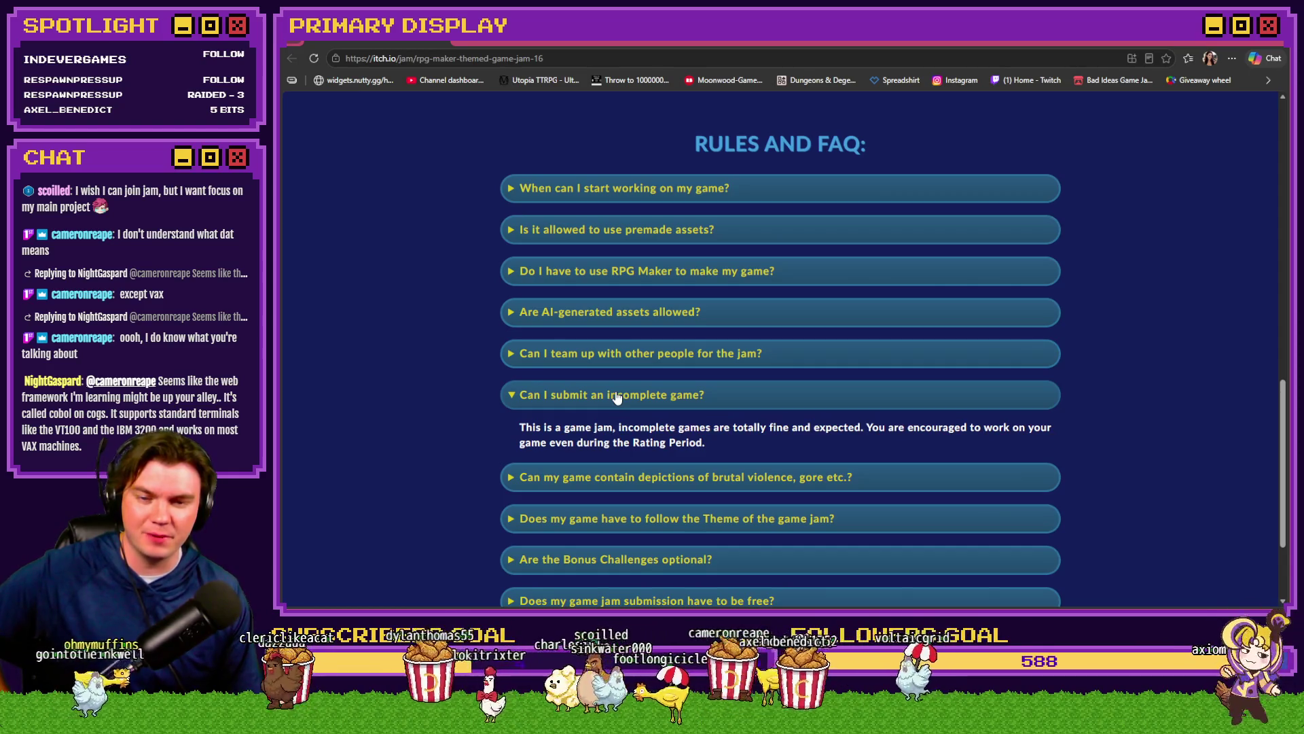
{"action": "left_click", "coordinate": [617, 396]}
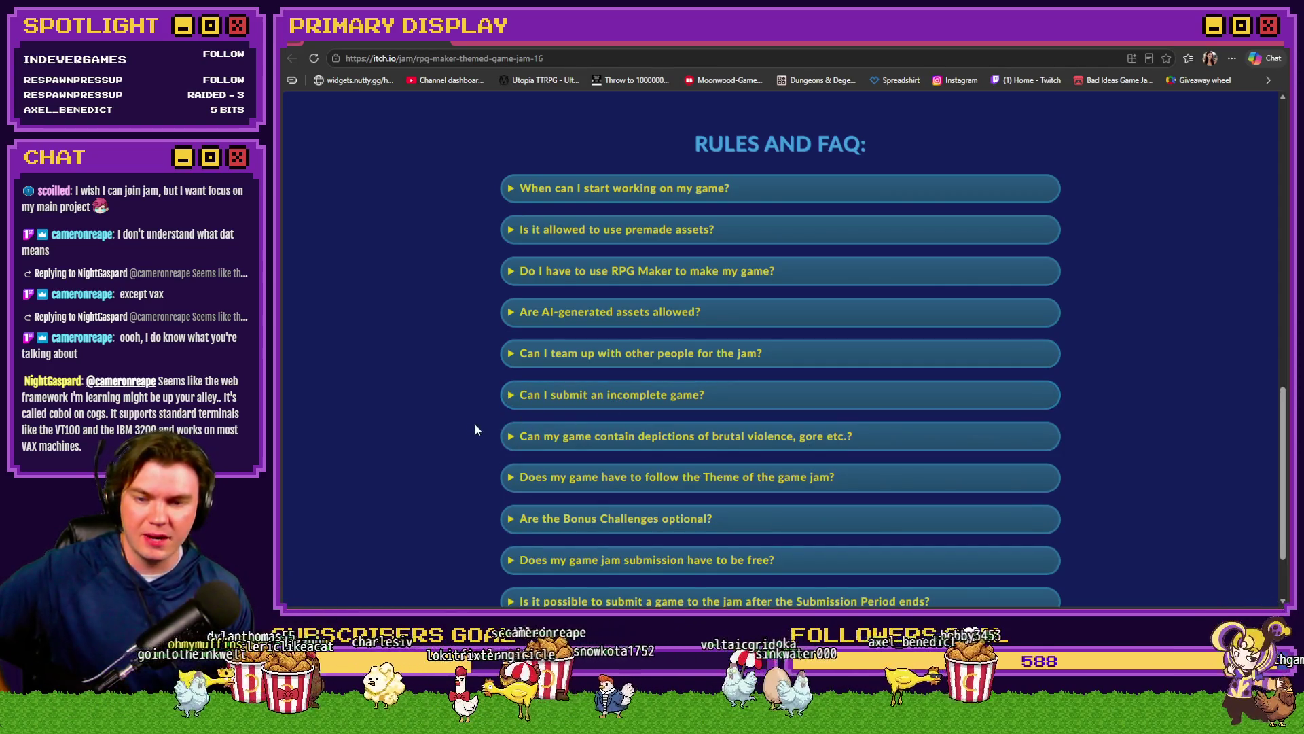
Step: Reread the team-up answer, then scroll back to the top of the jam page
{"action": "scroll", "coordinate": [503, 388], "scroll_direction": "down", "scroll_amount": 1}
{"action": "scroll", "coordinate": [464, 386], "scroll_direction": "down", "scroll_amount": 1}
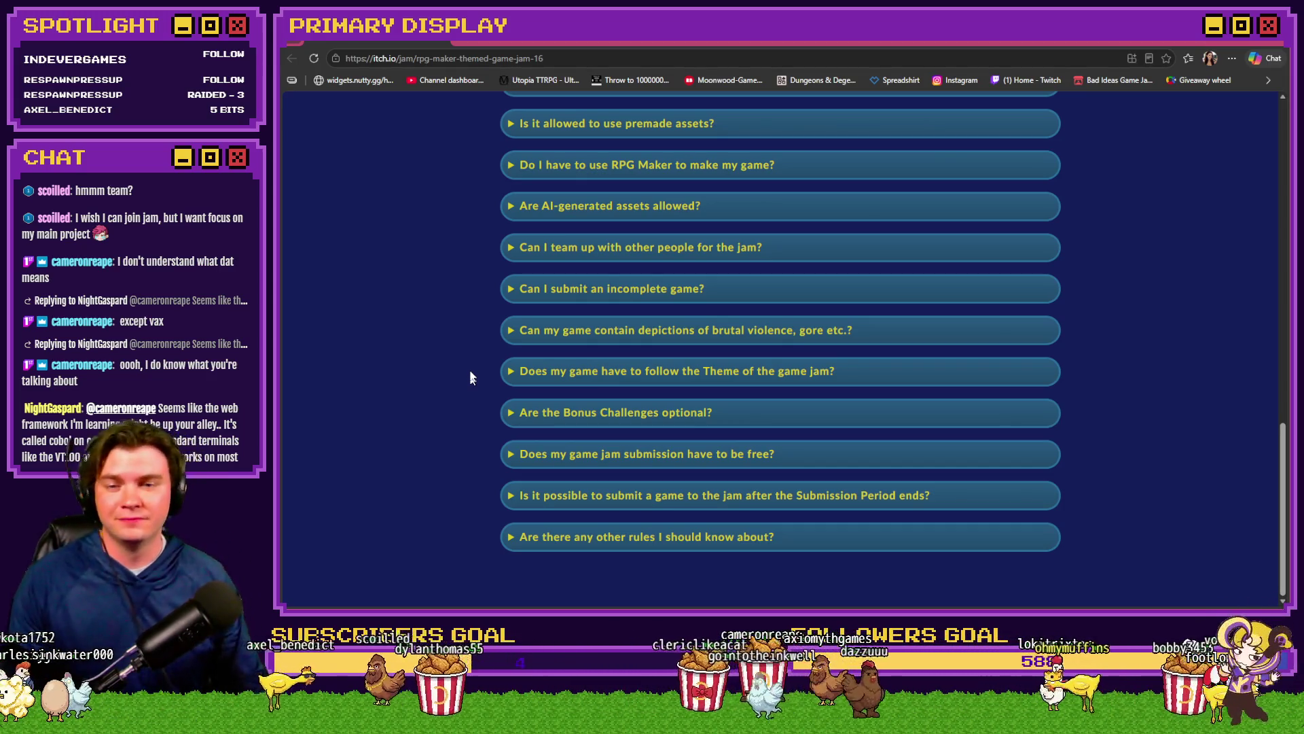
{"action": "left_click", "coordinate": [617, 249]}
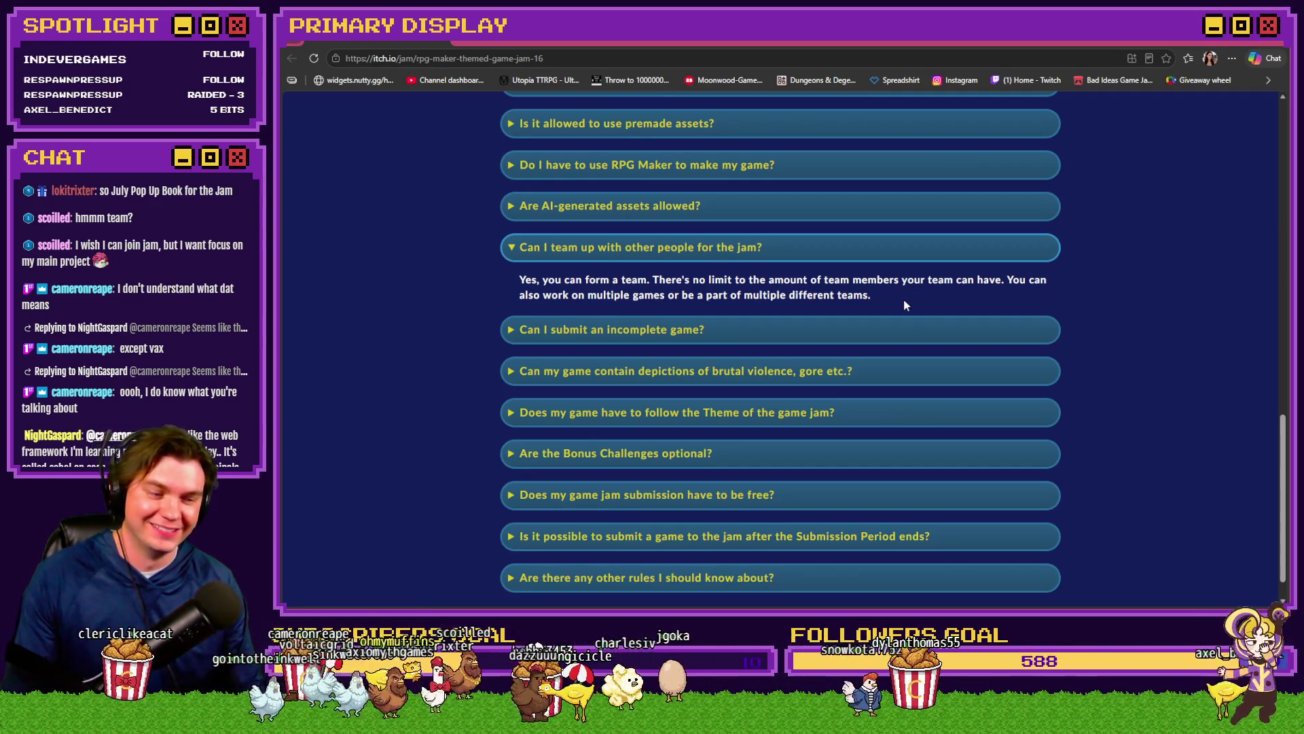
{"action": "left_click", "coordinate": [899, 257]}
{"action": "scroll", "coordinate": [435, 381], "scroll_direction": "up", "scroll_amount": 3}
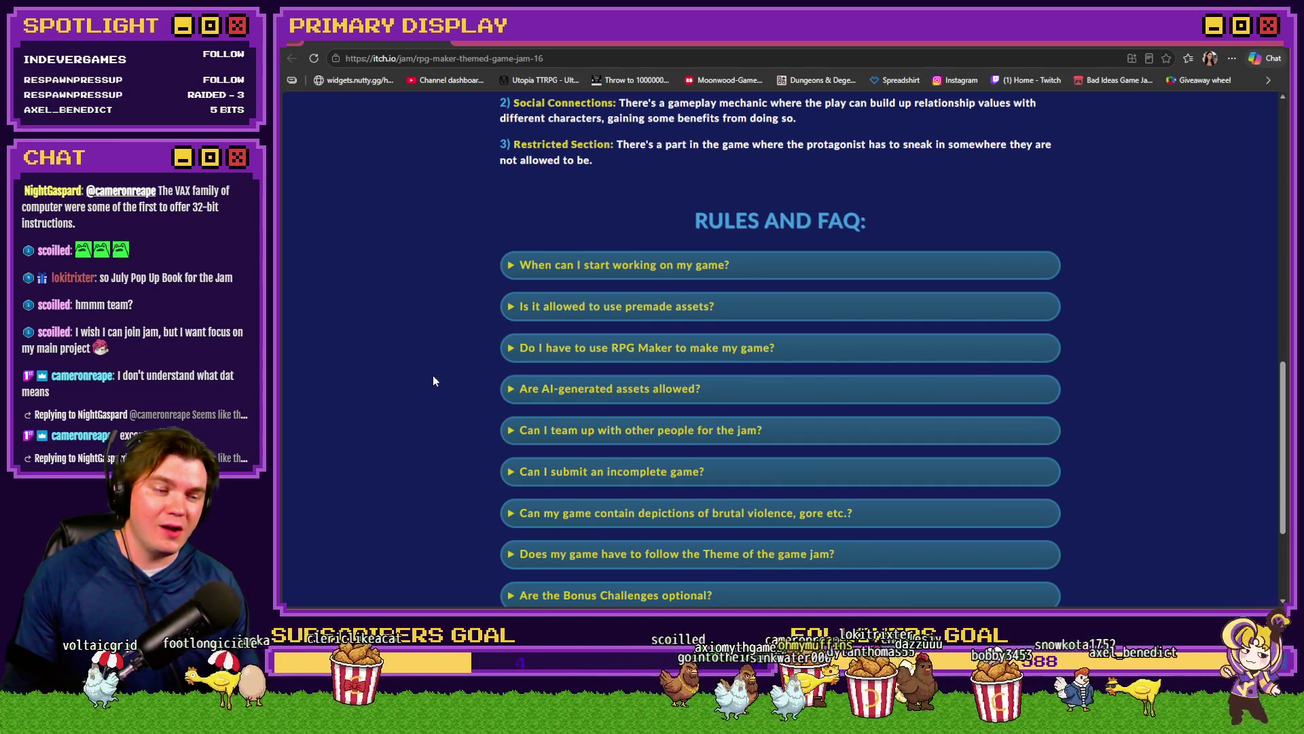
{"action": "scroll", "coordinate": [434, 380], "scroll_direction": "up", "scroll_amount": 10}
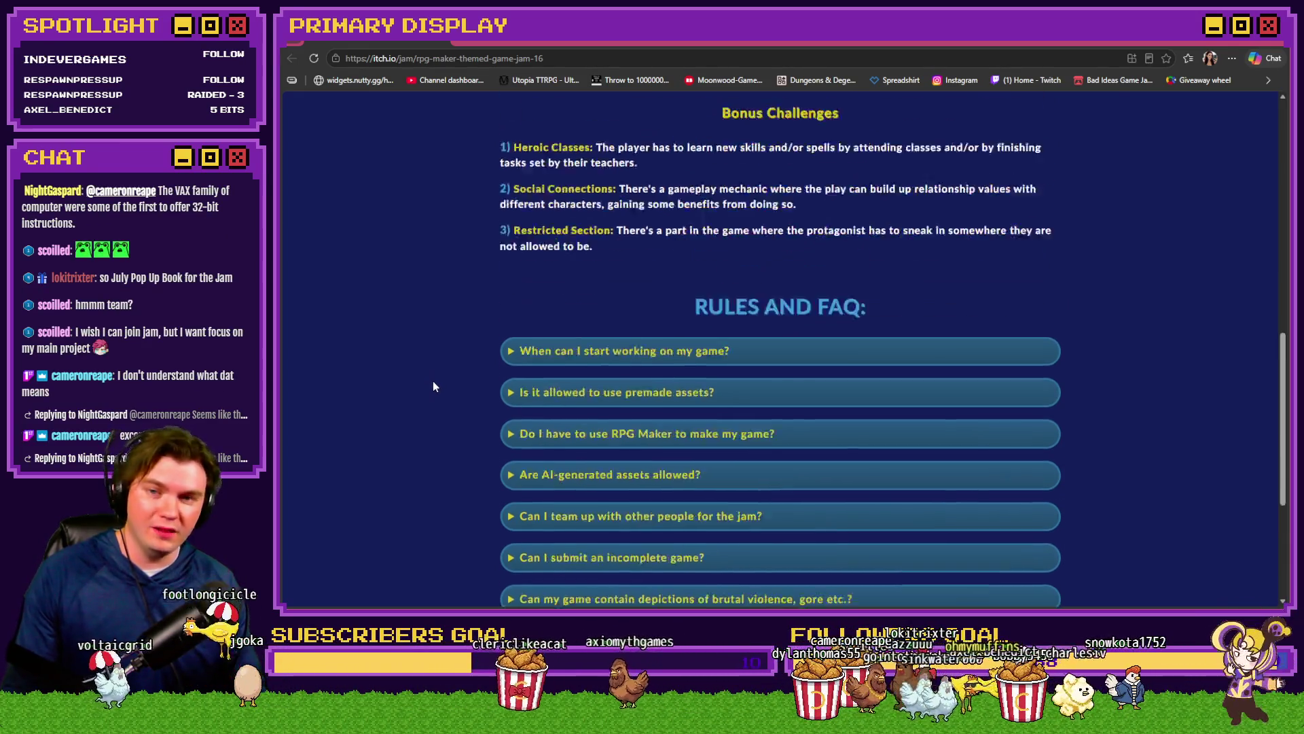
{"action": "scroll", "coordinate": [434, 385], "scroll_direction": "up", "scroll_amount": 2}
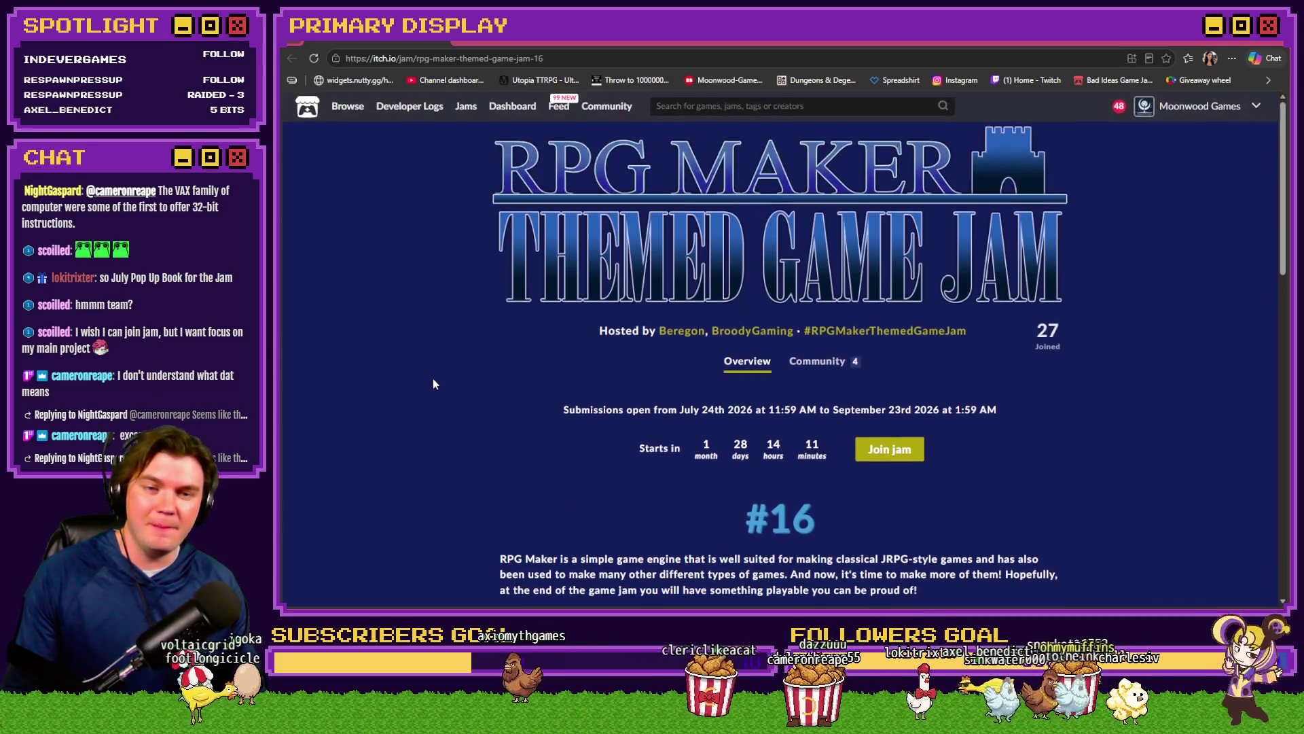
Step: Join the RPG Maker Themed Game Jam, raising the joined count to 28
{"action": "left_click", "coordinate": [894, 453]}
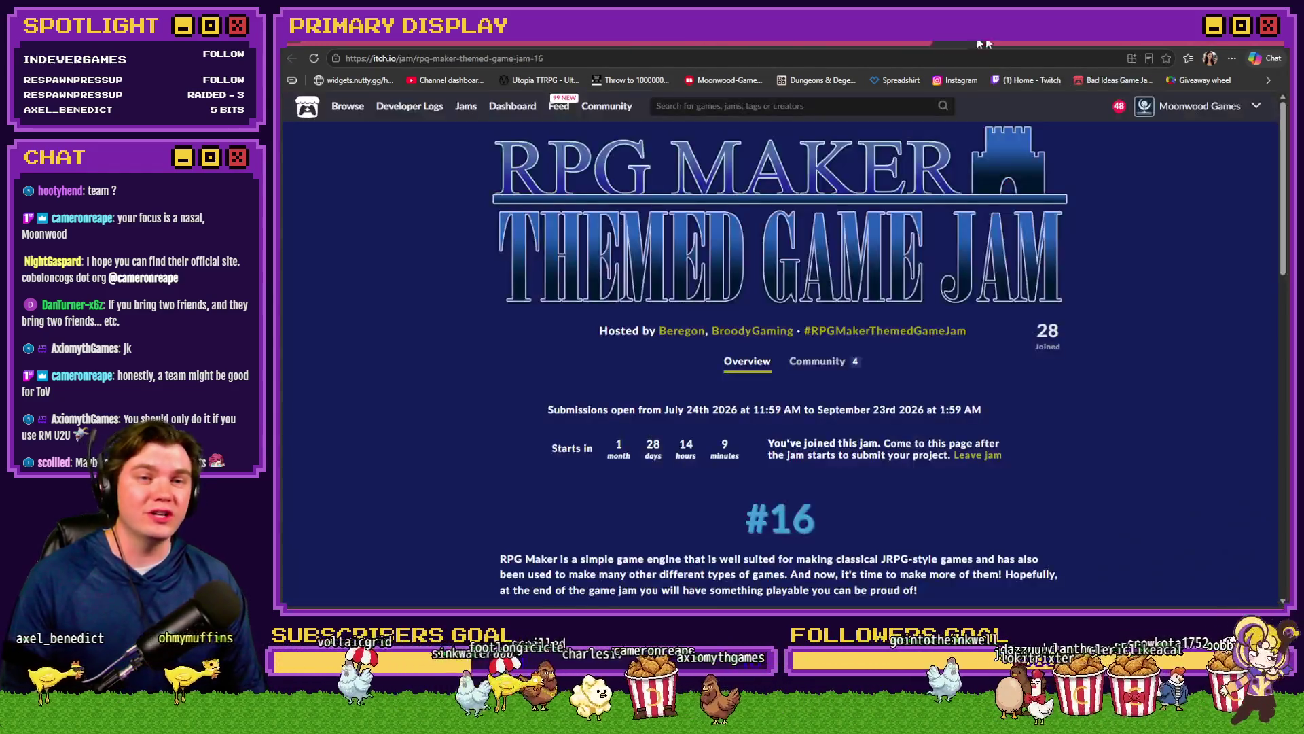
Step: Leave the itch.io jam page and return to the game's level-up skill tree with 50 unspent points
{"action": "left_click", "coordinate": [526, 47]}
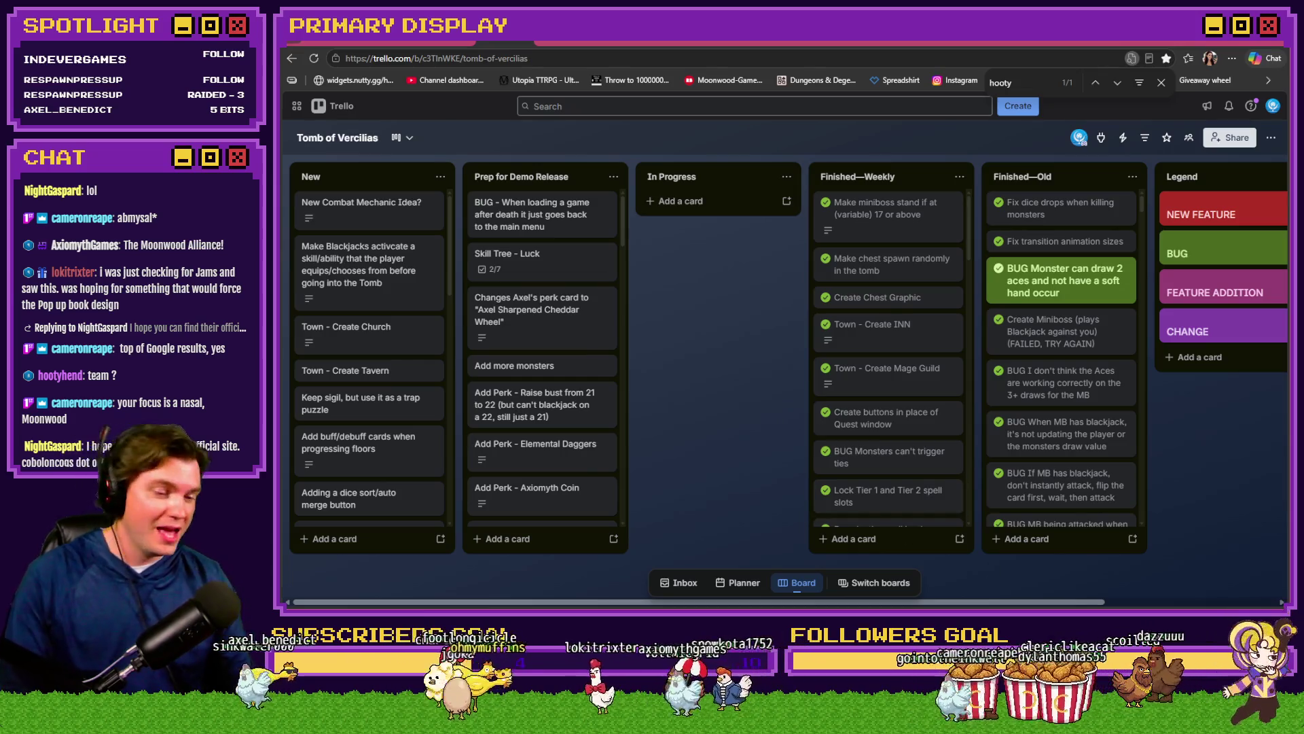
{"action": "key", "text": "alt+Tab"}
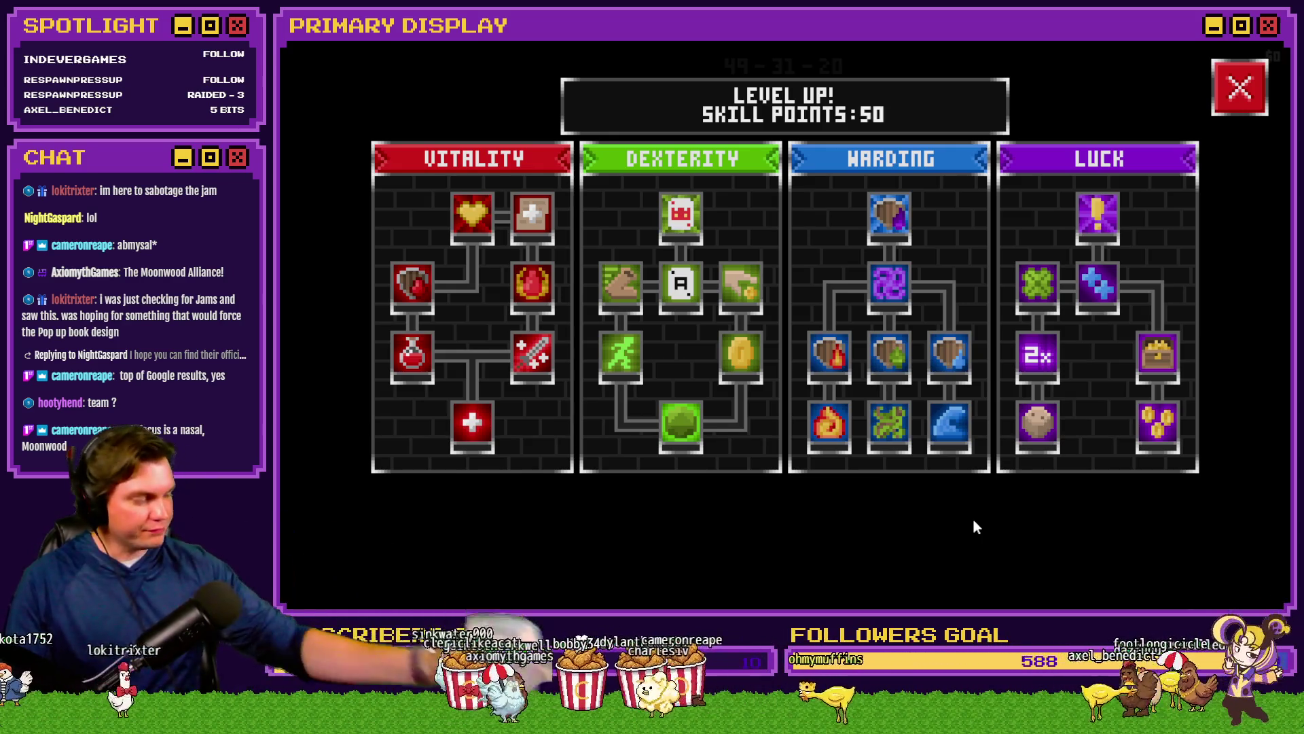
Step: Restore the Tomb of Vercilias game from fullscreen to a window and close it
{"action": "mouse_move", "coordinate": [1030, 360]}
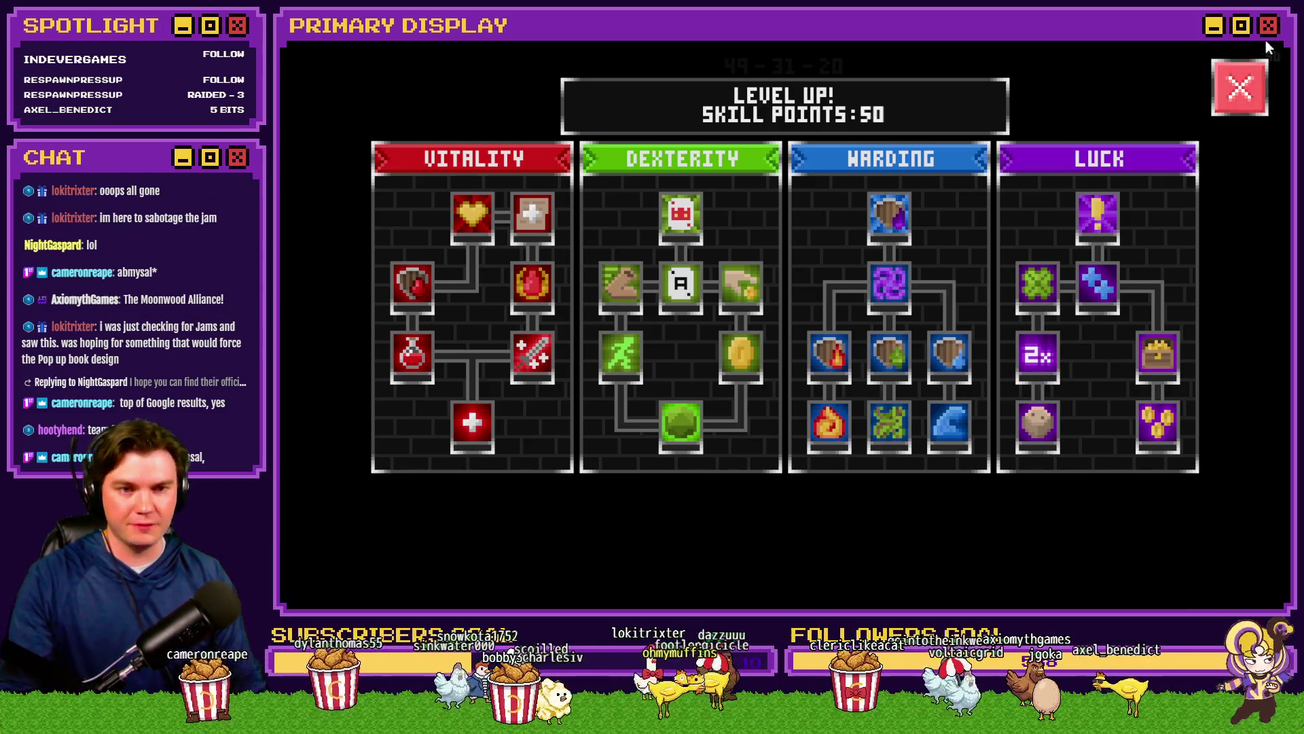
{"action": "left_click_drag", "start_coordinate": [1266, 41], "coordinate": [1163, 102]}
{"action": "left_click", "coordinate": [1166, 89]}
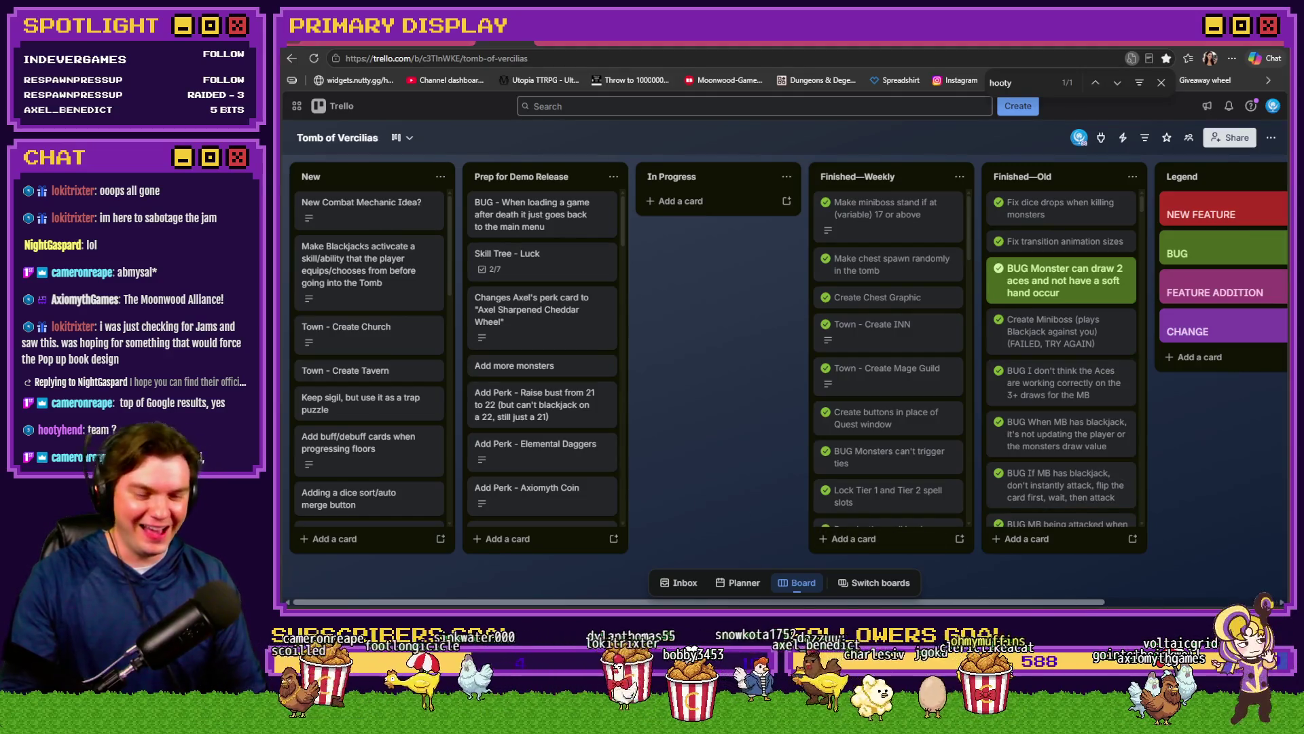
Step: Switch to the RPG Maker MZ editor showing TheTomb map
{"action": "key", "text": "alt+Tab"}
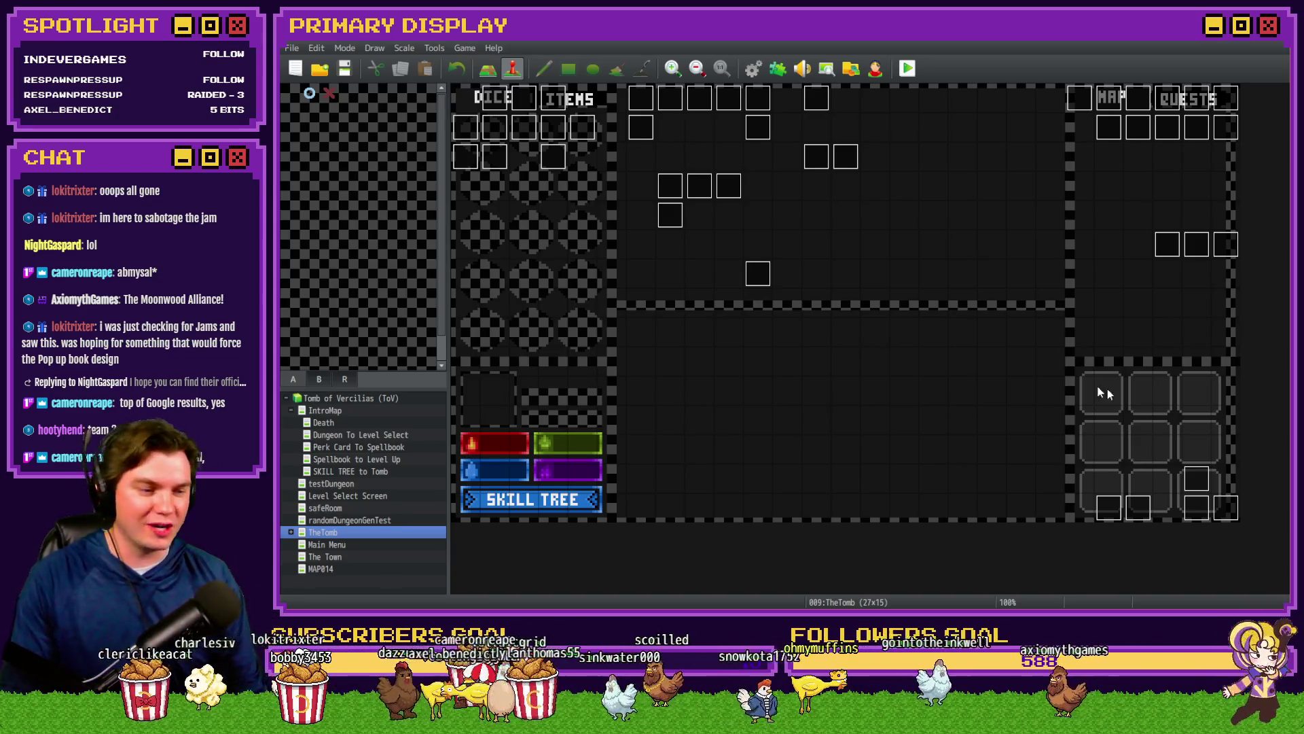
Step: Open the Draw And Attack event and go to its dice-roll page
{"action": "double_click", "coordinate": [1204, 520]}
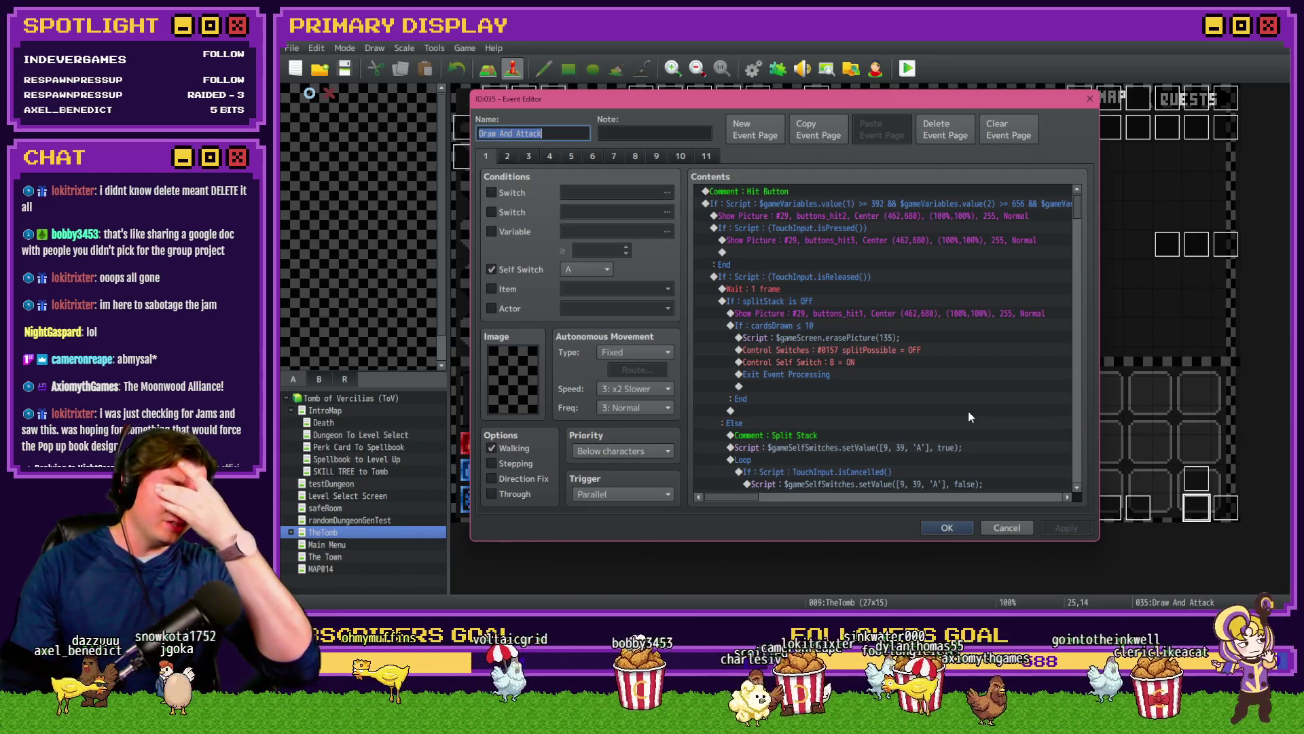
{"action": "scroll", "coordinate": [968, 411], "scroll_direction": "down", "scroll_amount": 3}
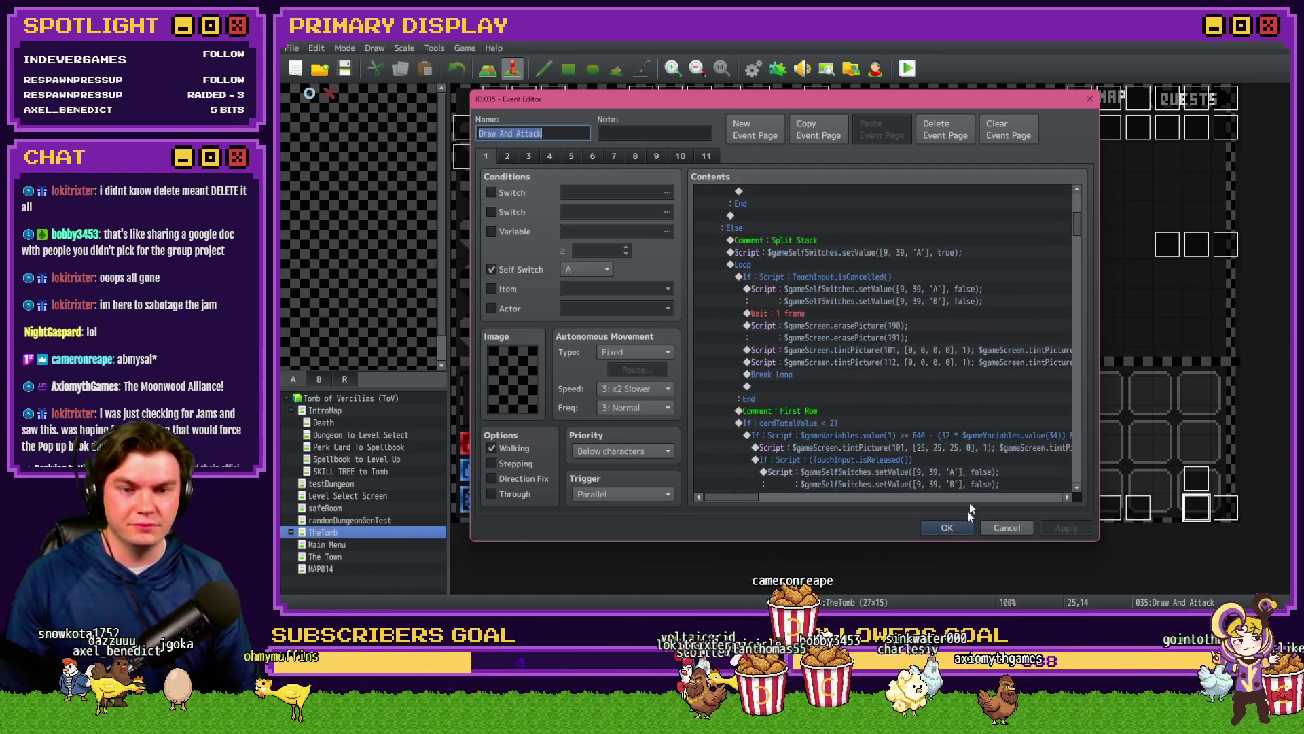
{"action": "left_click", "coordinate": [1006, 527]}
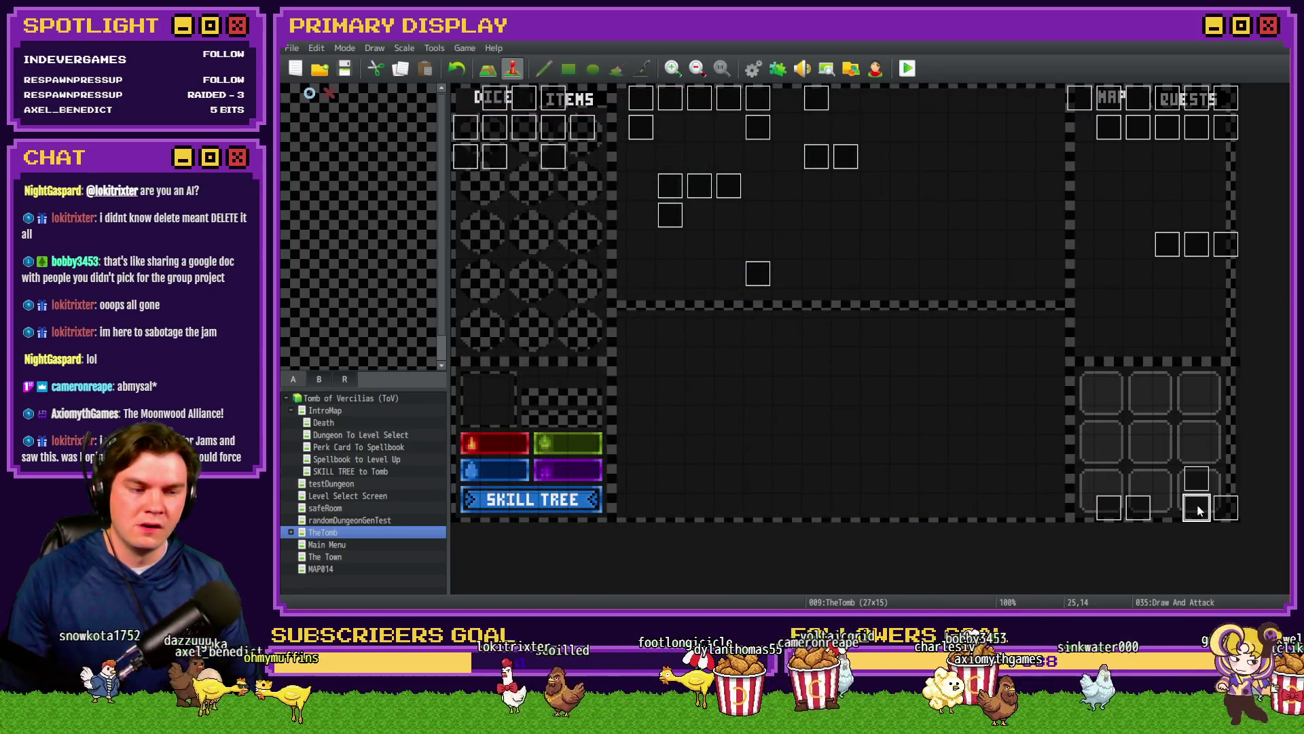
{"action": "double_click", "coordinate": [1196, 509]}
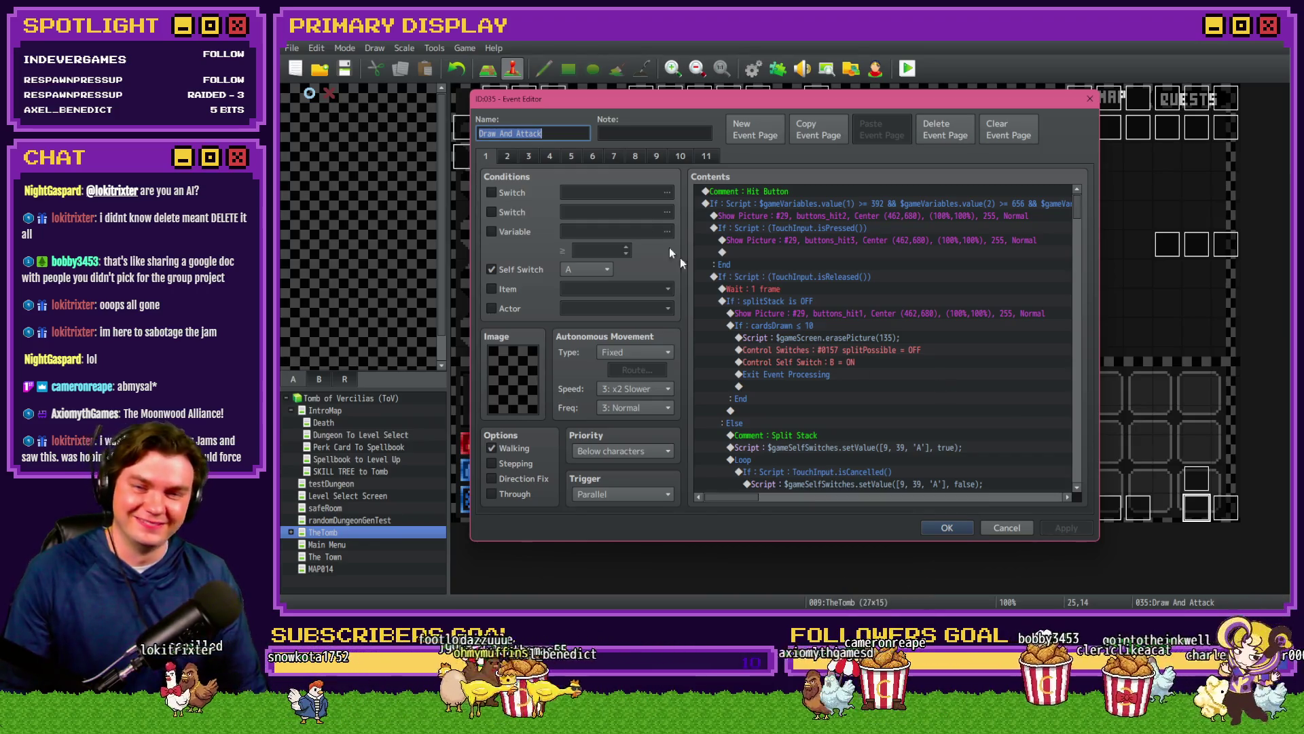
{"action": "left_click", "coordinate": [656, 156]}
{"action": "left_click", "coordinate": [679, 156]}
{"action": "left_click", "coordinate": [655, 158]}
{"action": "left_click", "coordinate": [634, 159]}
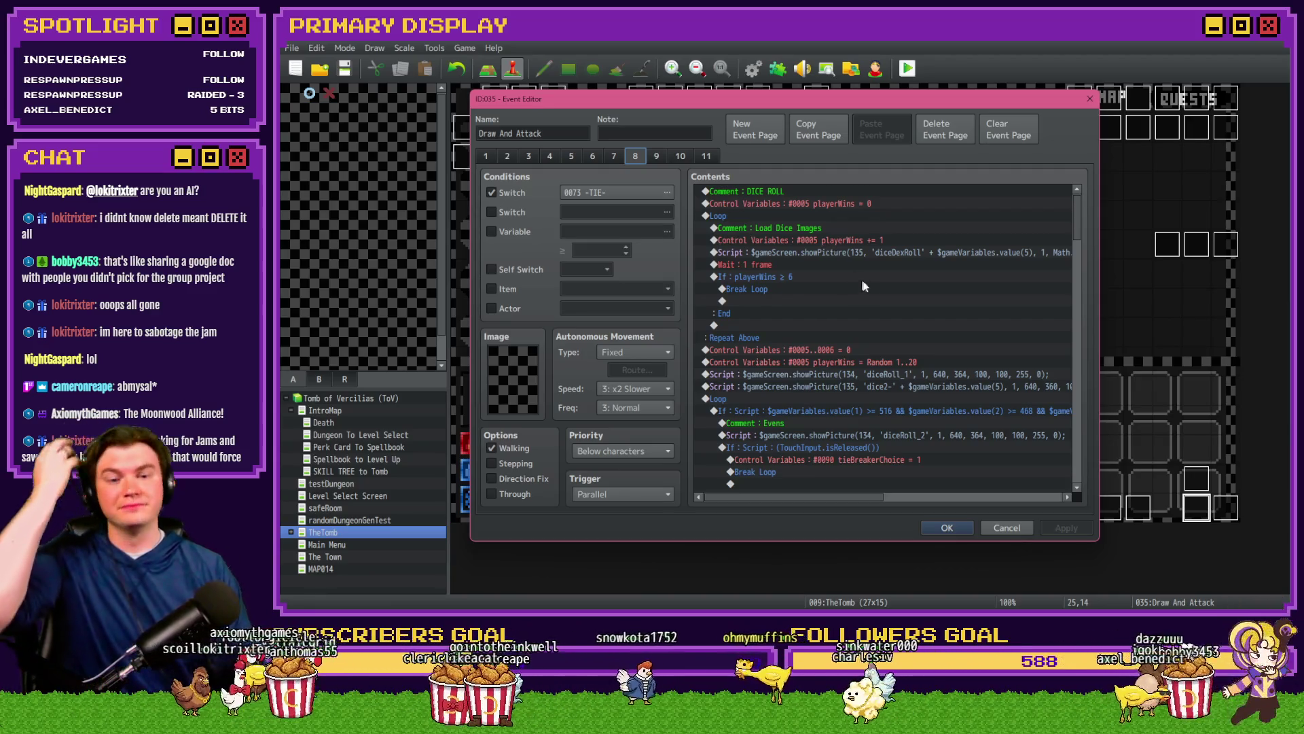
Step: Select the weighted-dice luck block from the Player Chose Even comment through its End
{"action": "scroll", "coordinate": [871, 292], "scroll_direction": "down", "scroll_amount": 10}
{"action": "scroll", "coordinate": [874, 299], "scroll_direction": "down", "scroll_amount": 3}
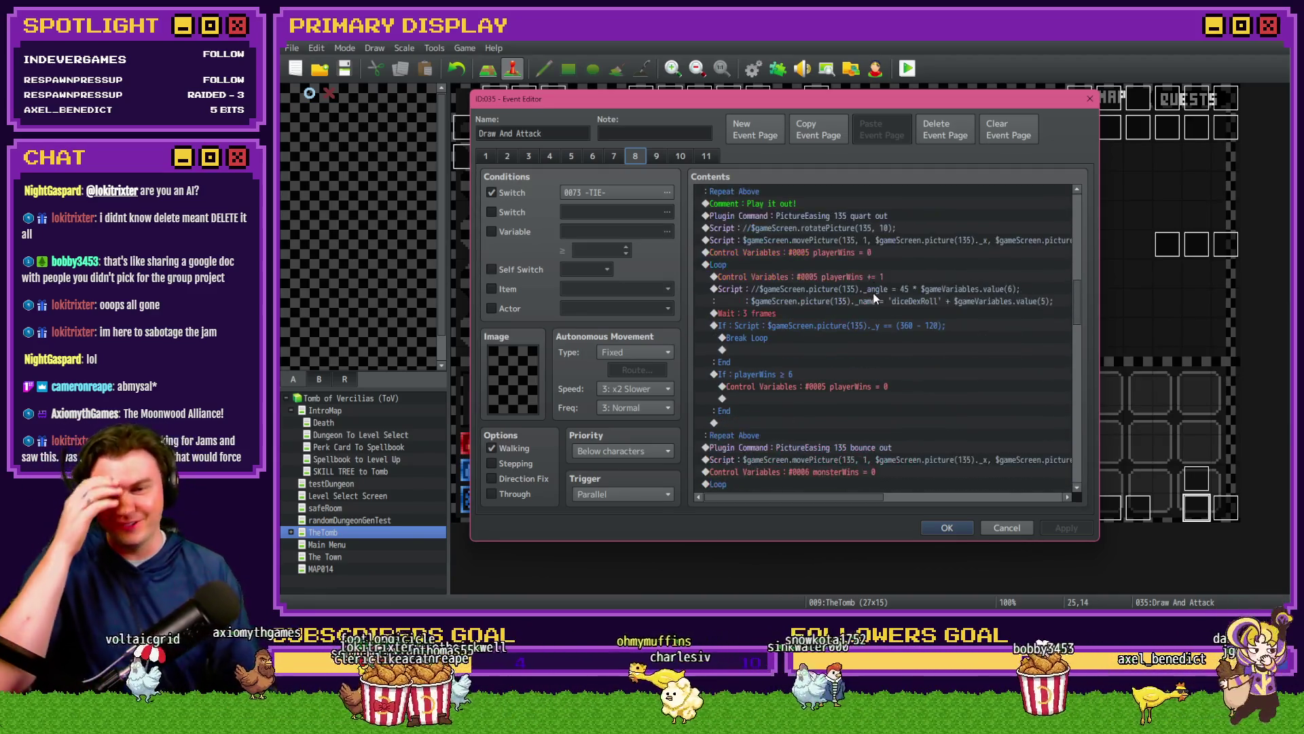
{"action": "scroll", "coordinate": [873, 297], "scroll_direction": "down", "scroll_amount": 4}
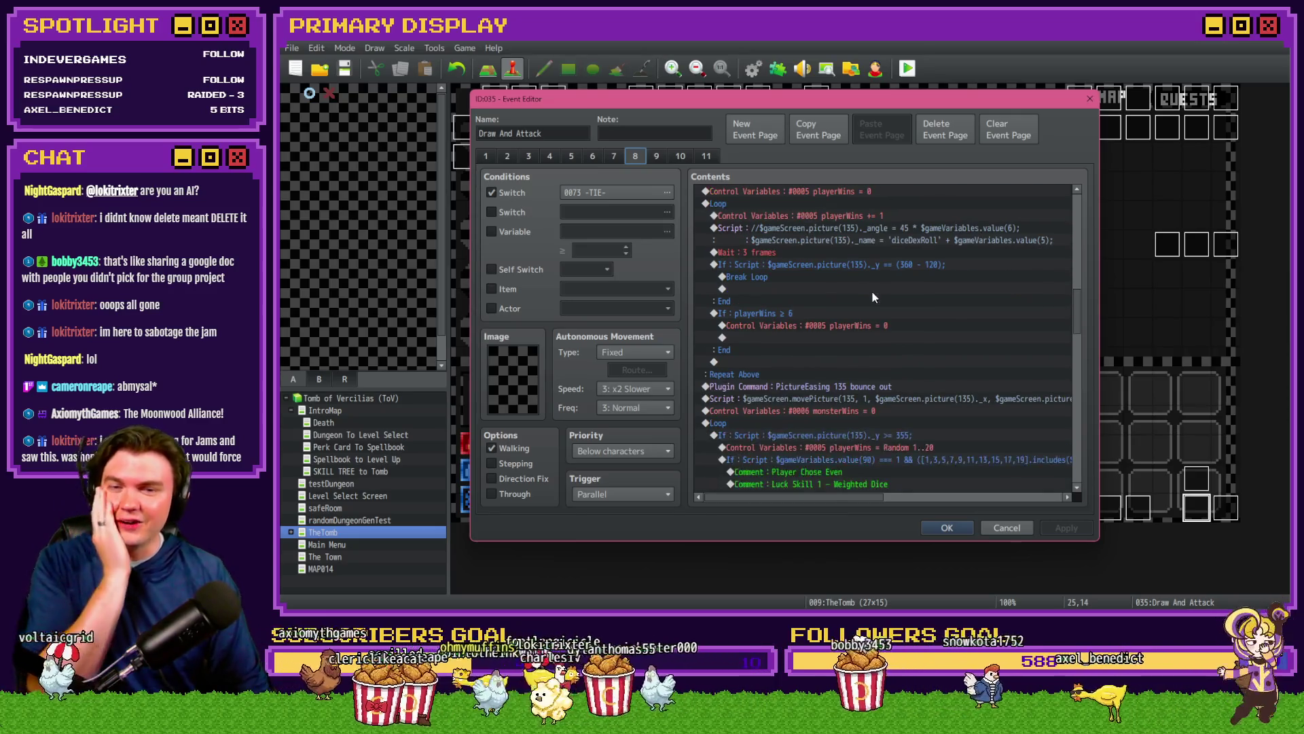
{"action": "scroll", "coordinate": [874, 297], "scroll_direction": "down", "scroll_amount": 2}
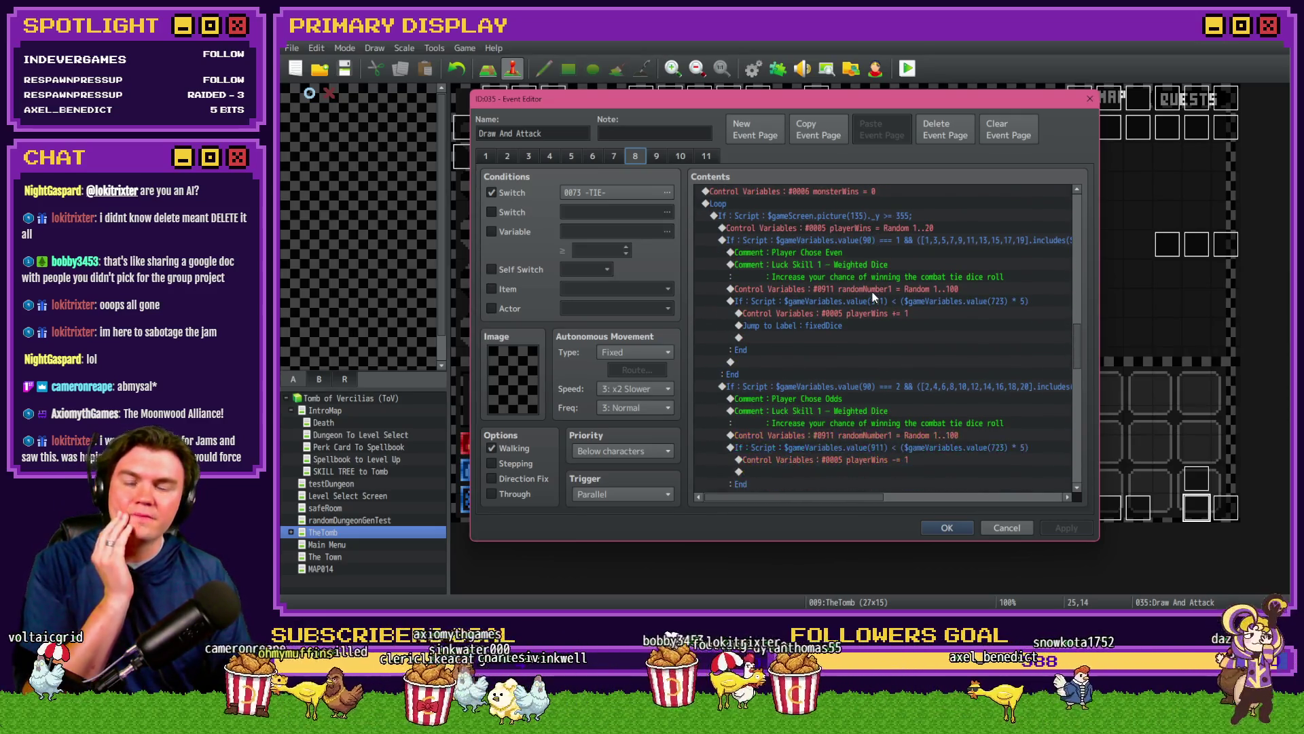
{"action": "left_click", "coordinate": [876, 289]}
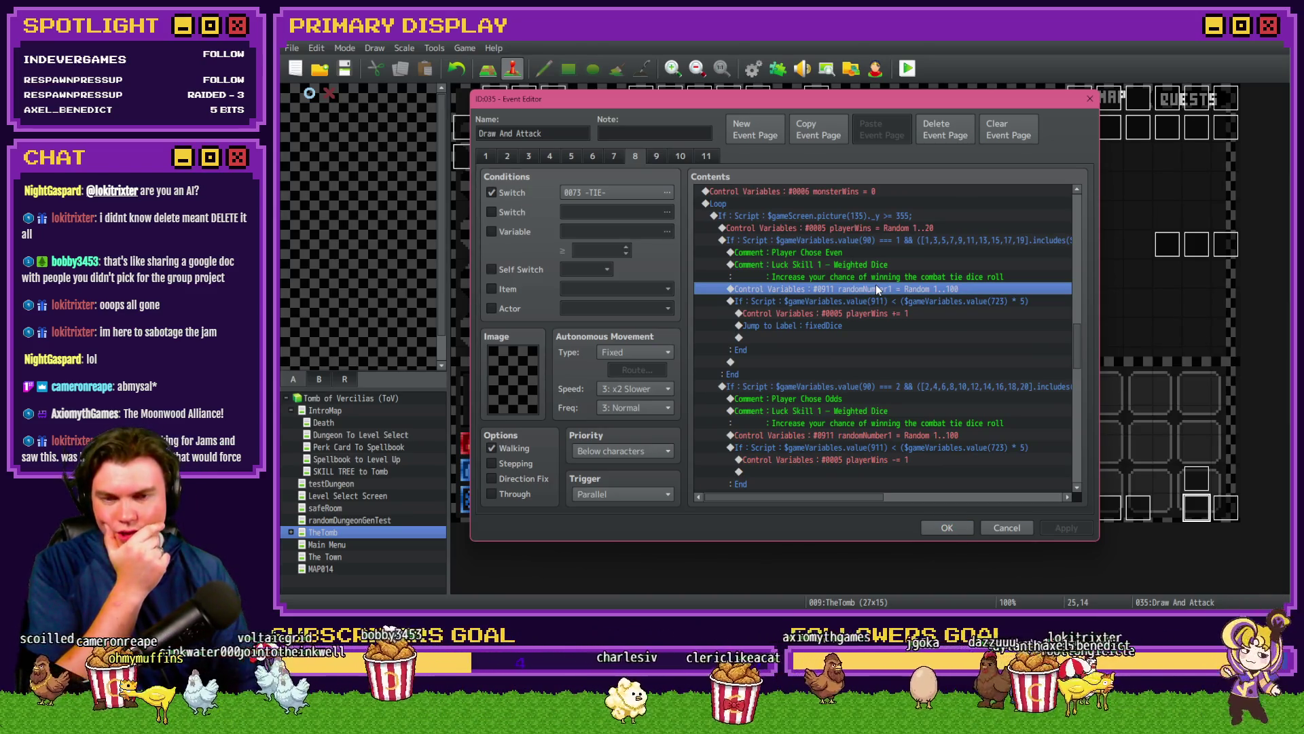
{"action": "left_click", "coordinate": [856, 252]}
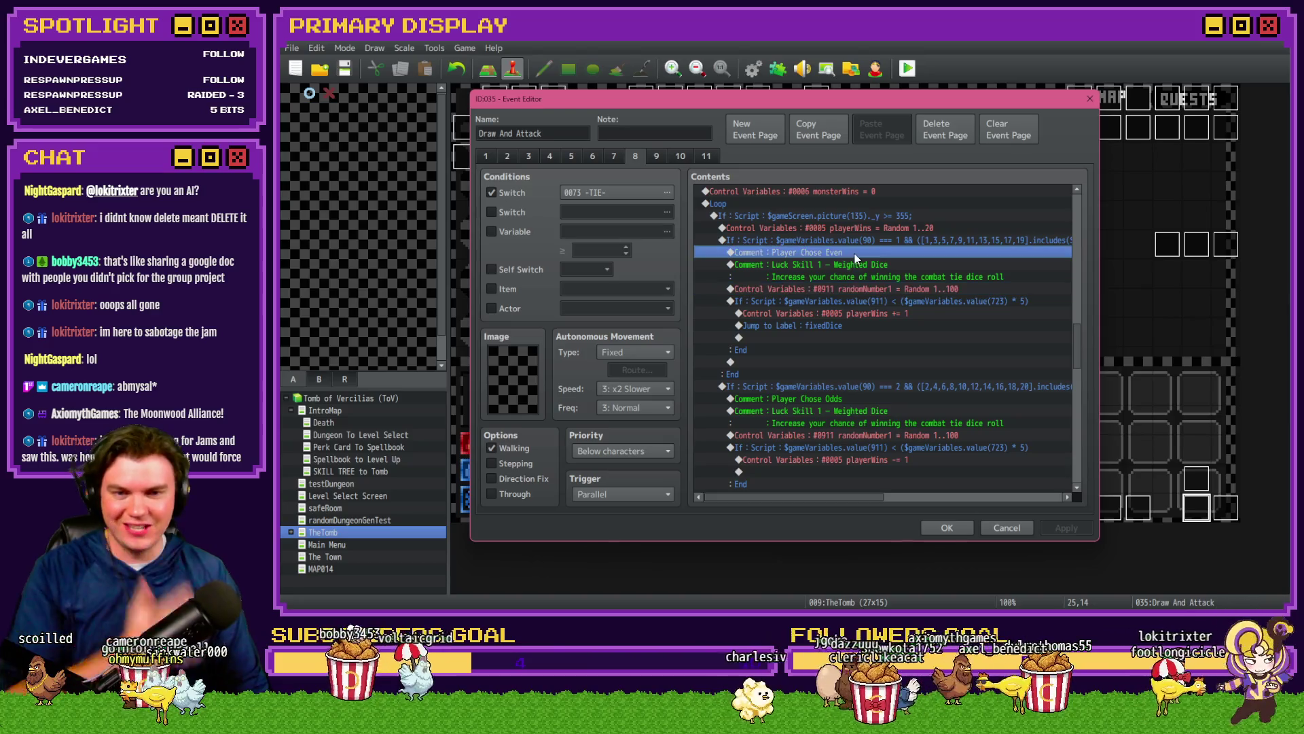
{"action": "left_click", "coordinate": [859, 305], "text": "shift"}
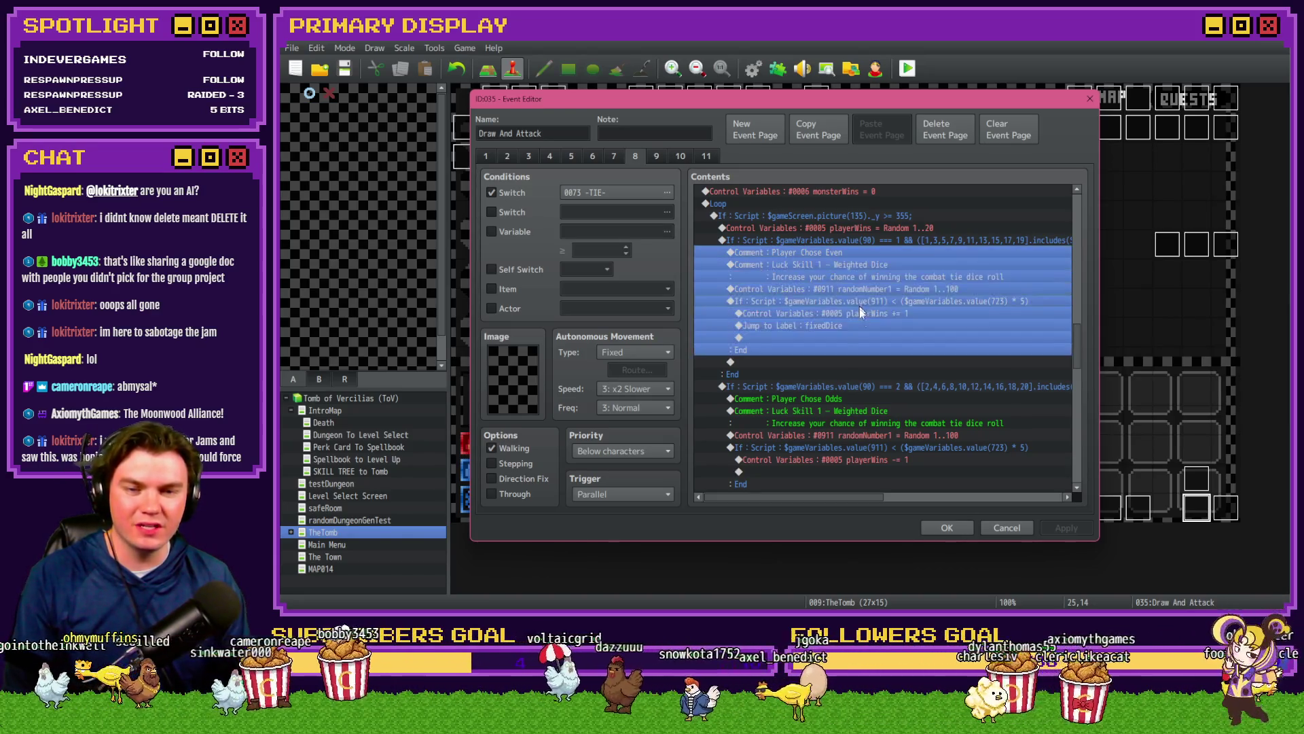
Step: Check the Control Self Switch B command on page 1, then go to the card-drawing page
{"action": "left_click", "coordinate": [486, 156]}
{"action": "left_click", "coordinate": [797, 265]}
{"action": "left_click", "coordinate": [829, 313]}
{"action": "left_click", "coordinate": [835, 362]}
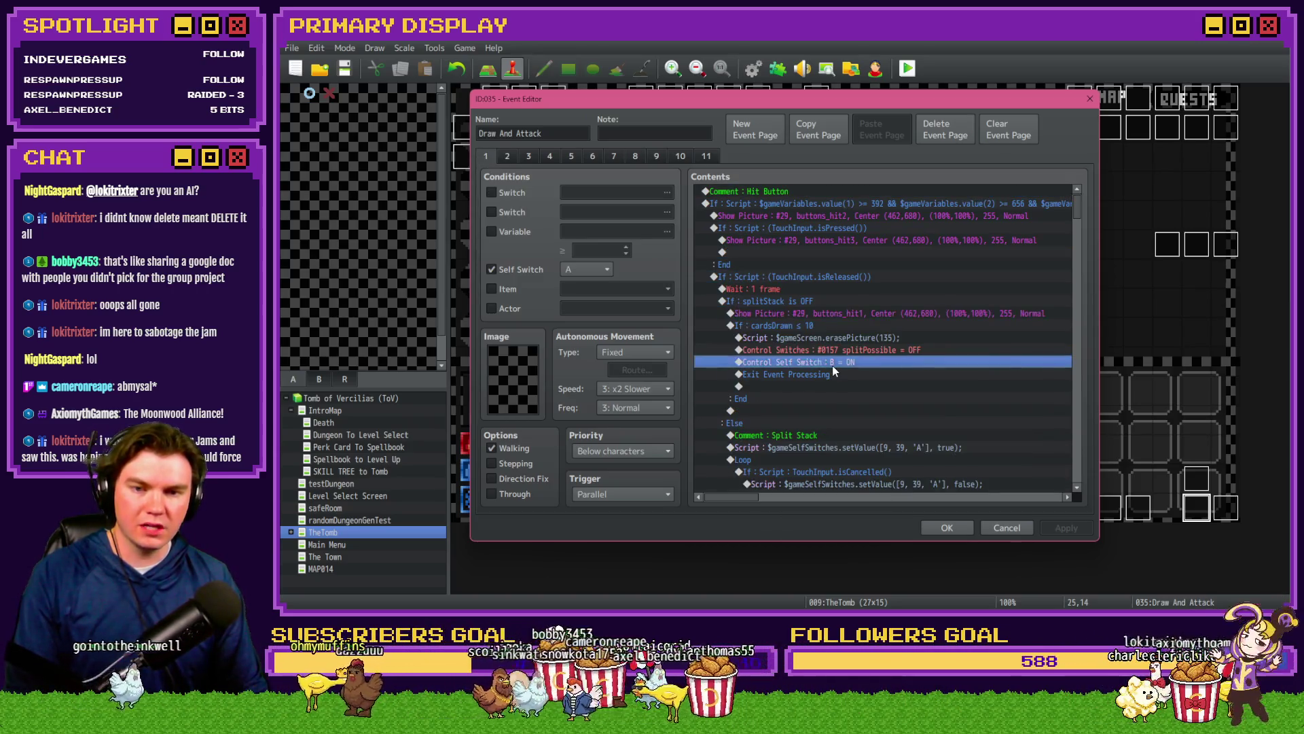
{"action": "left_click", "coordinate": [507, 156]}
{"action": "left_click", "coordinate": [859, 288]}
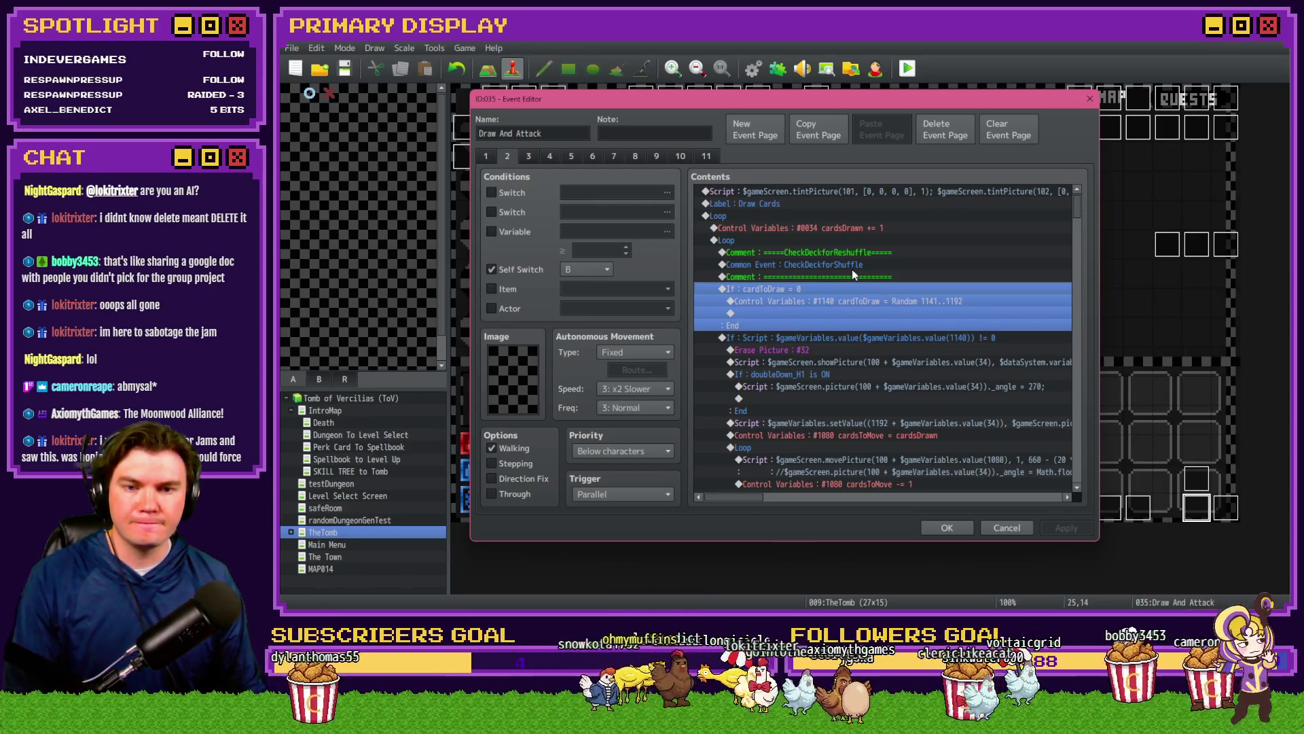
{"action": "left_click", "coordinate": [852, 252]}
{"action": "left_click", "coordinate": [837, 240]}
{"action": "left_click", "coordinate": [828, 264]}
{"action": "left_click", "coordinate": [827, 253]}
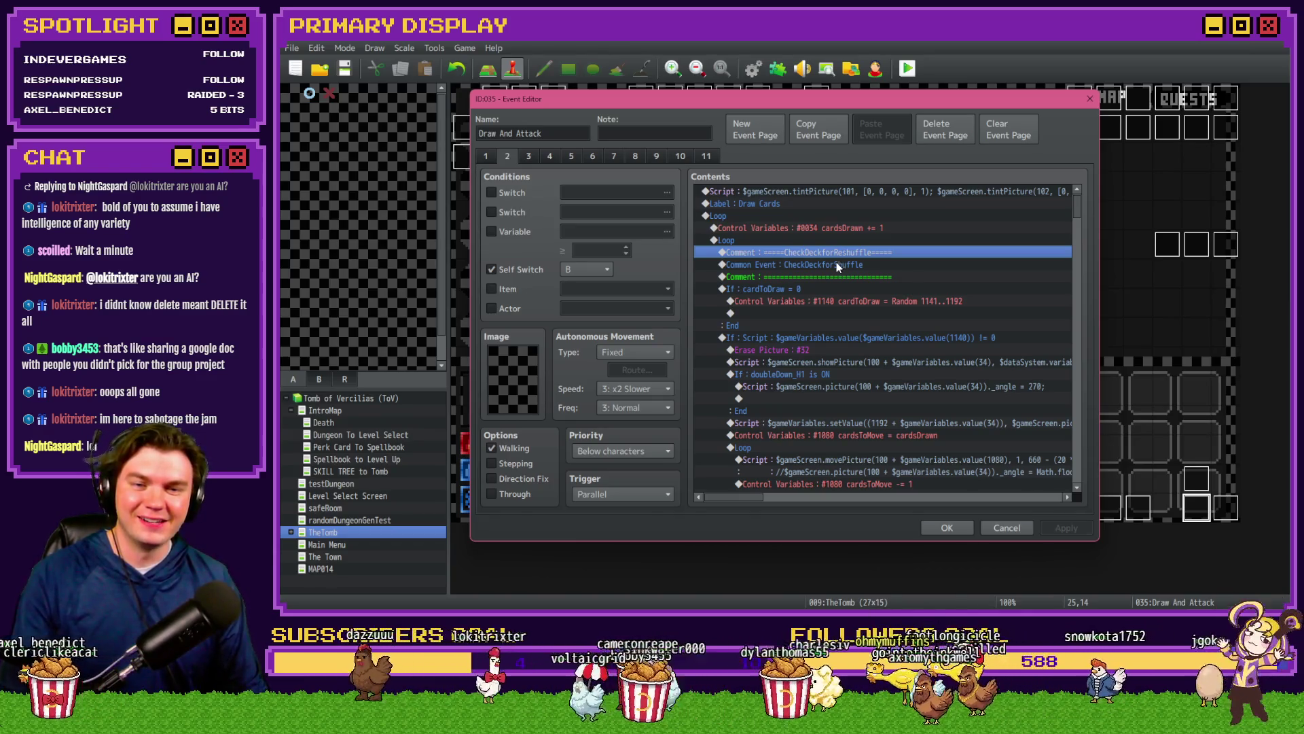
{"action": "left_click_drag", "start_coordinate": [818, 265], "coordinate": [817, 294]}
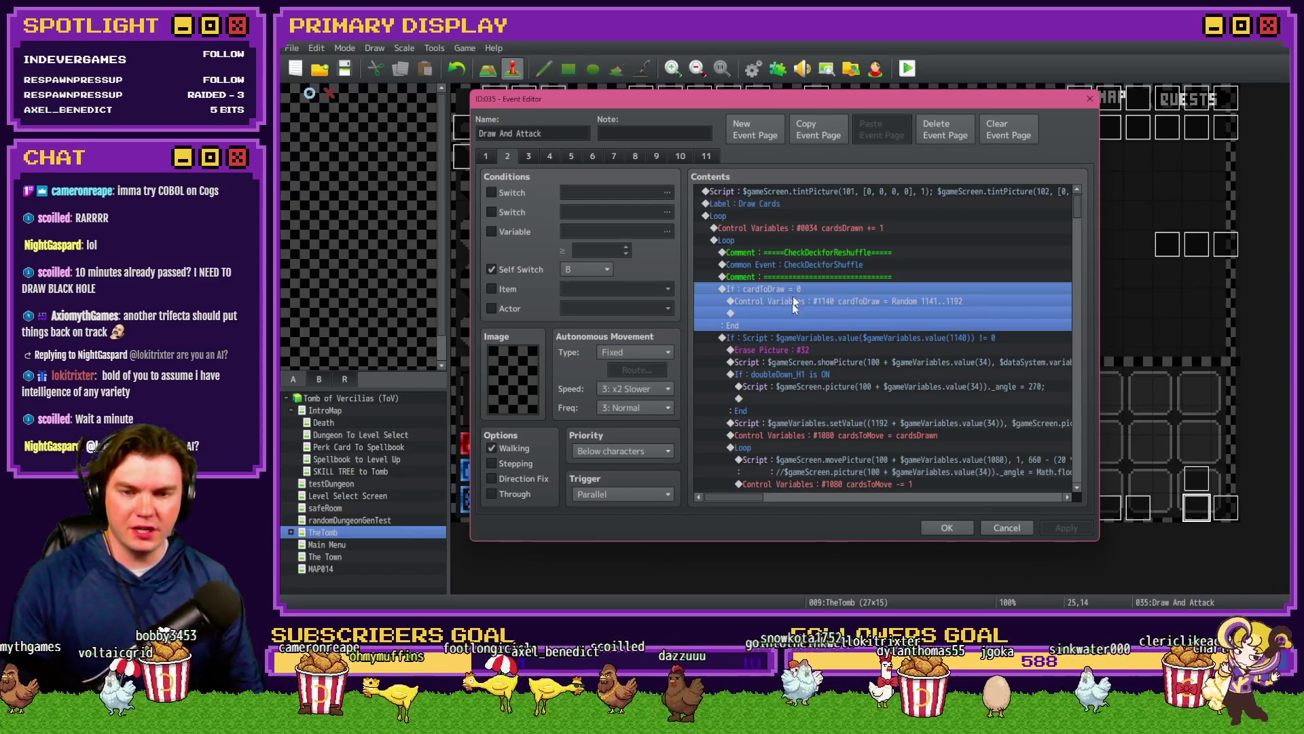
{"action": "left_click", "coordinate": [793, 335]}
Step: Insert a conditional branch testing switch 0172 BlackMageJack is ON
{"action": "key", "text": "Insert"}
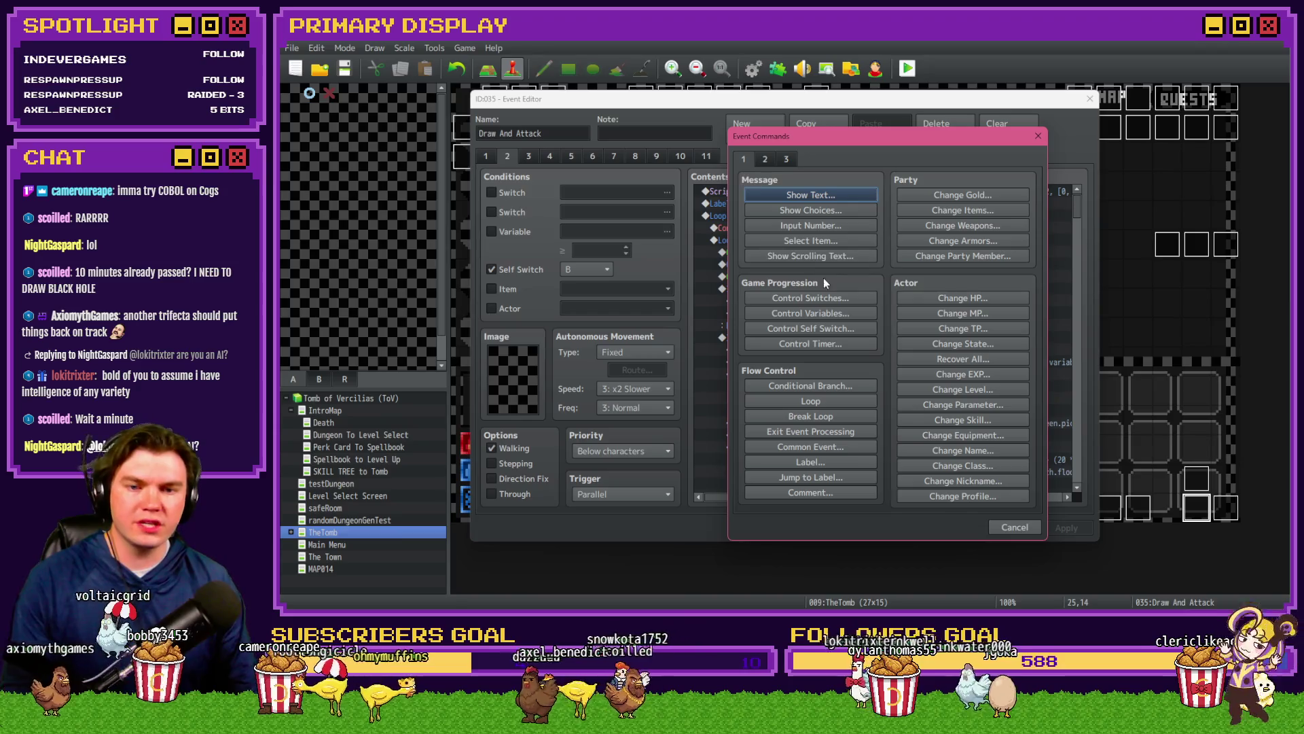
{"action": "left_click", "coordinate": [837, 387]}
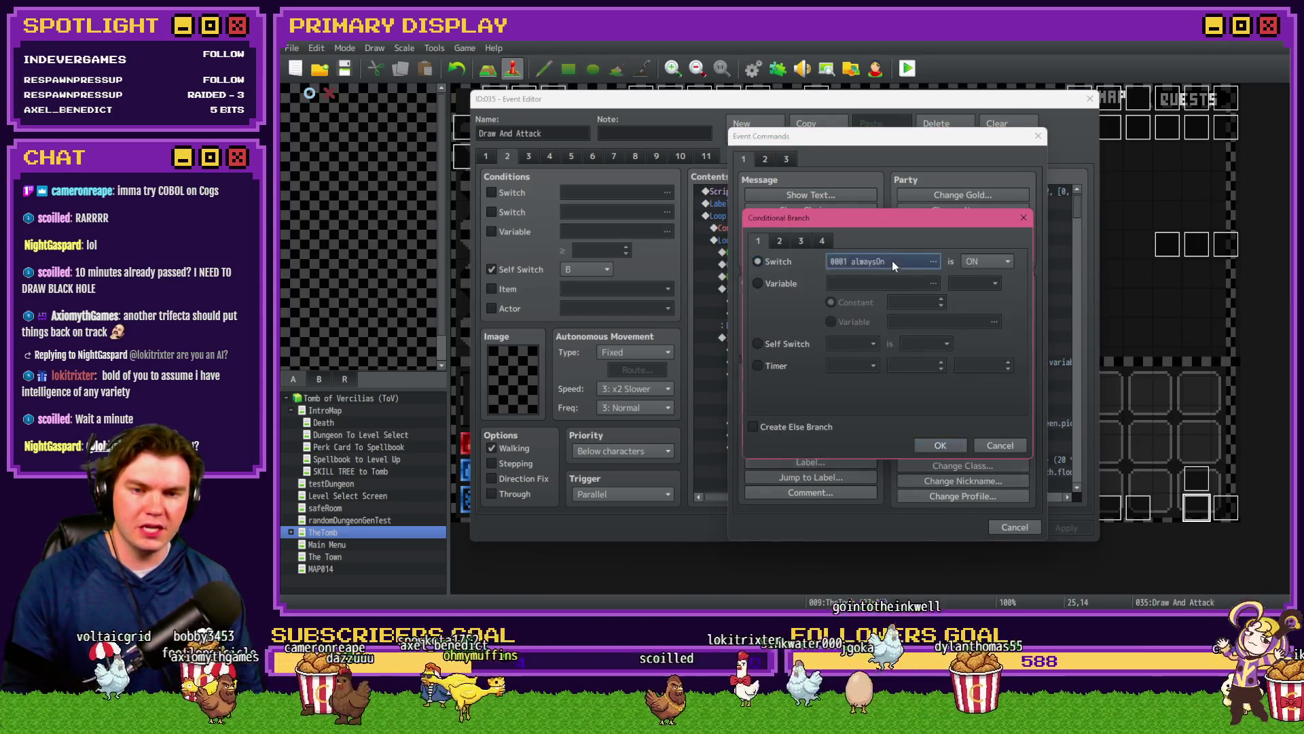
{"action": "left_click", "coordinate": [891, 261]}
{"action": "left_click", "coordinate": [843, 287]}
{"action": "left_click", "coordinate": [837, 325]}
{"action": "left_click", "coordinate": [897, 338]}
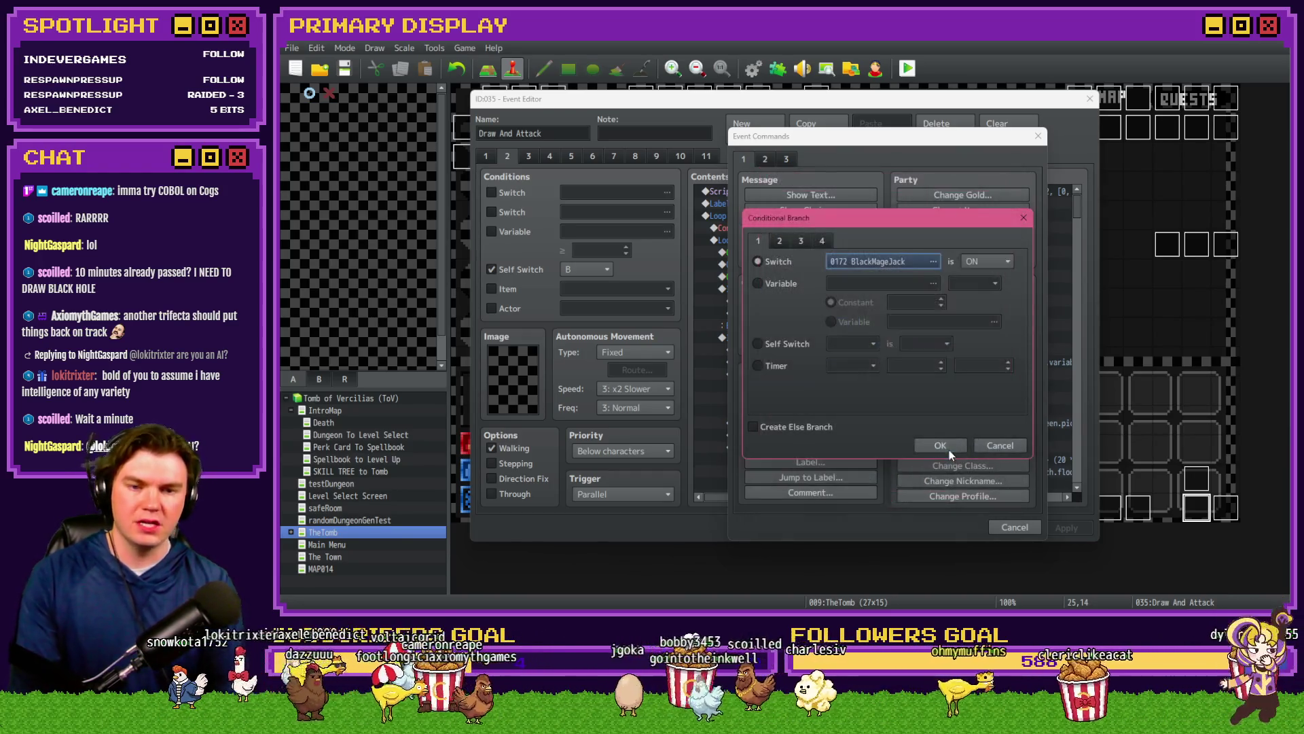
{"action": "key", "text": "Return"}
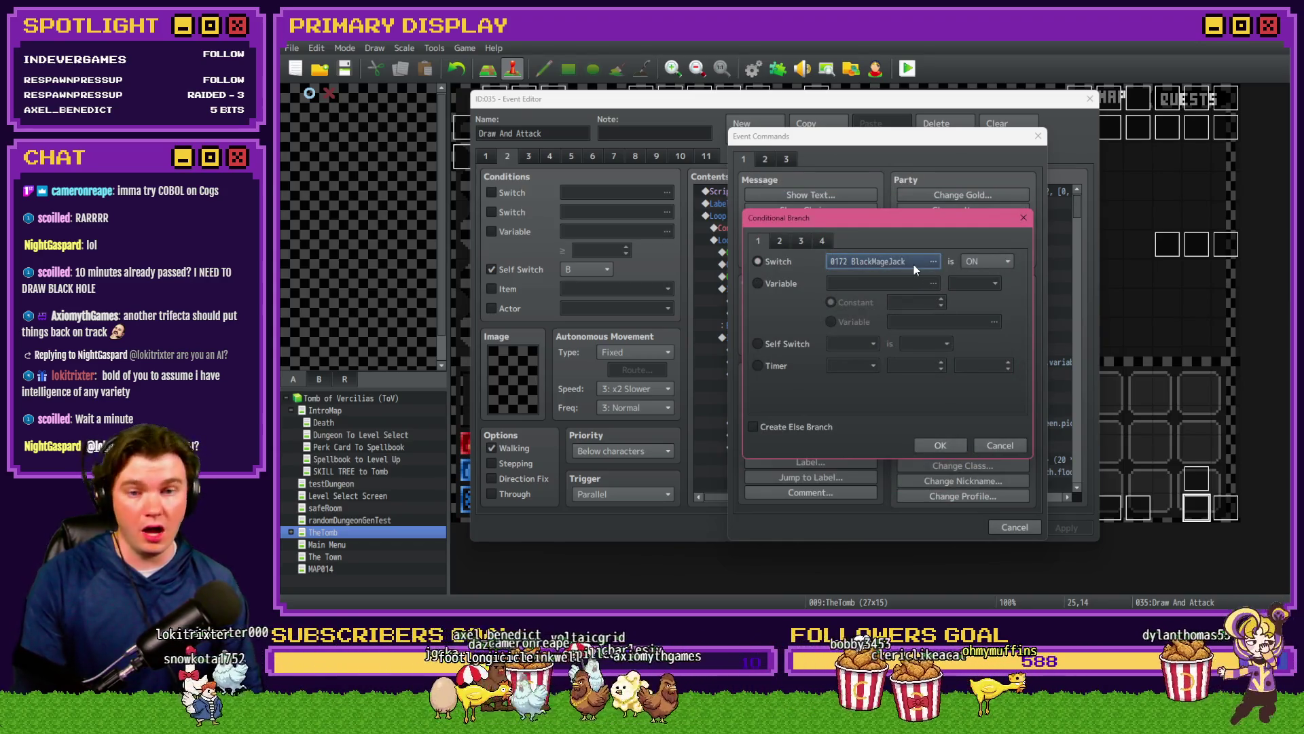
{"action": "left_click", "coordinate": [943, 447]}
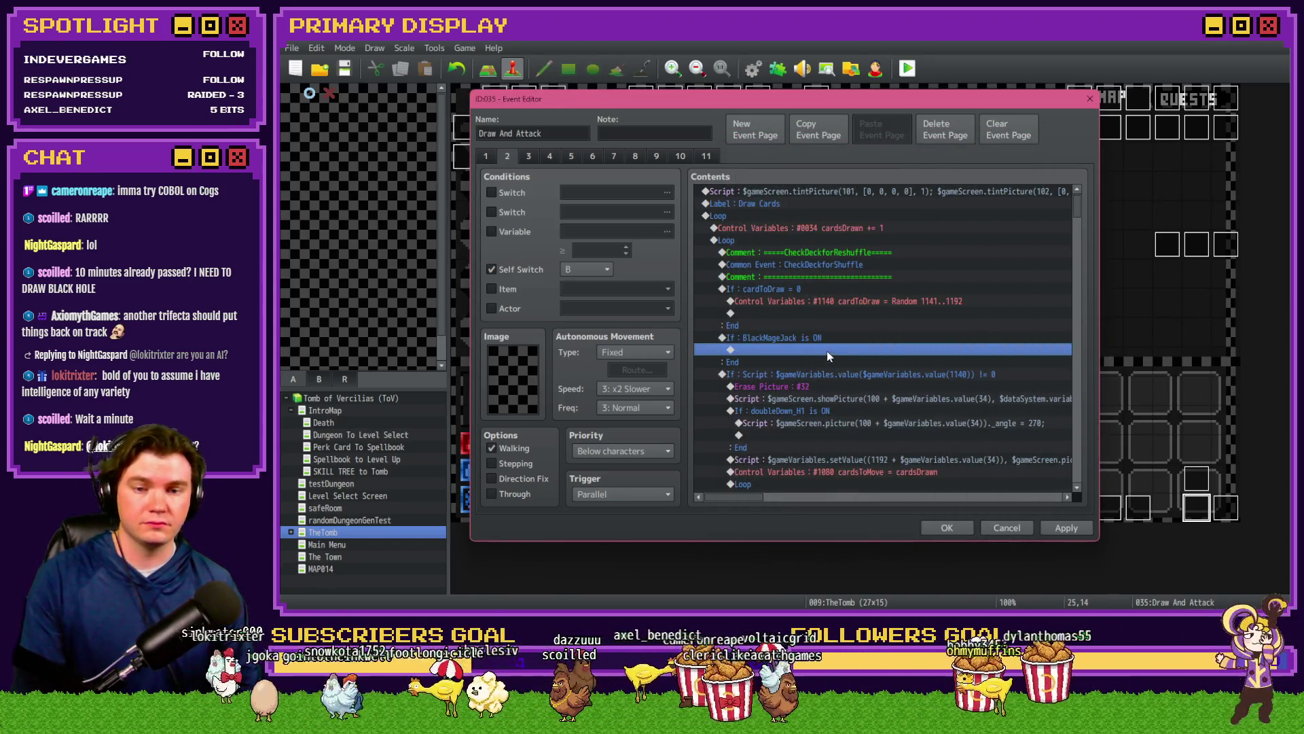
Step: Paste the luck block into the branch, drop Player Chose Even, and retitle it Luck Skill 2 – Black Mage Jack
{"action": "key", "text": "ctrl+v"}
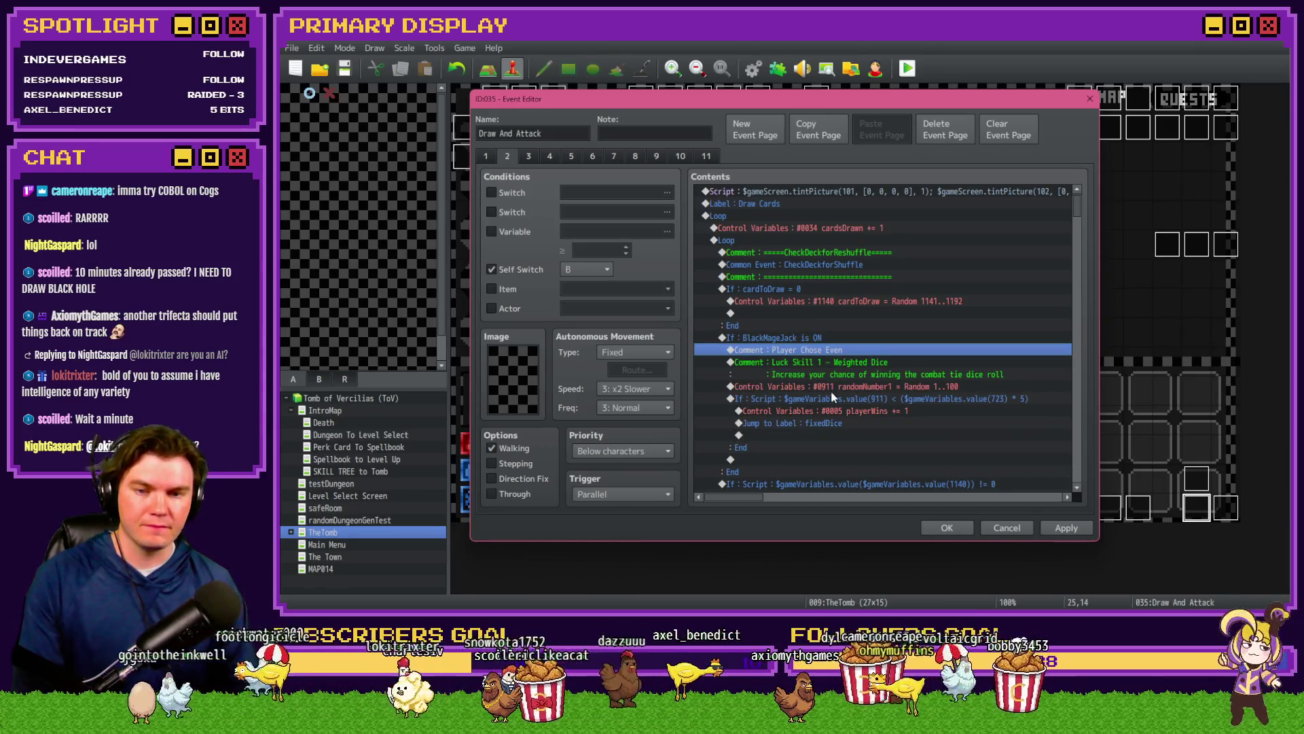
{"action": "key", "text": "Delete"}
{"action": "double_click", "coordinate": [819, 354]}
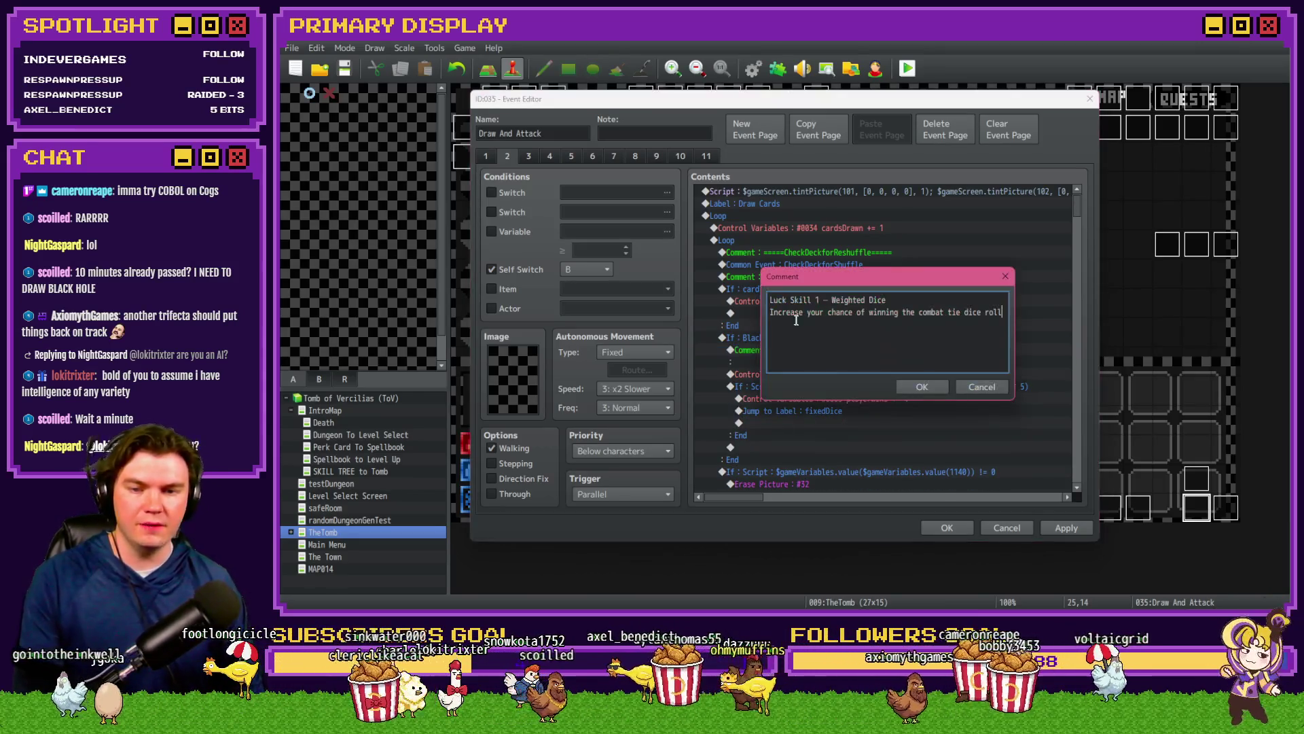
{"action": "double_click", "coordinate": [818, 300]}
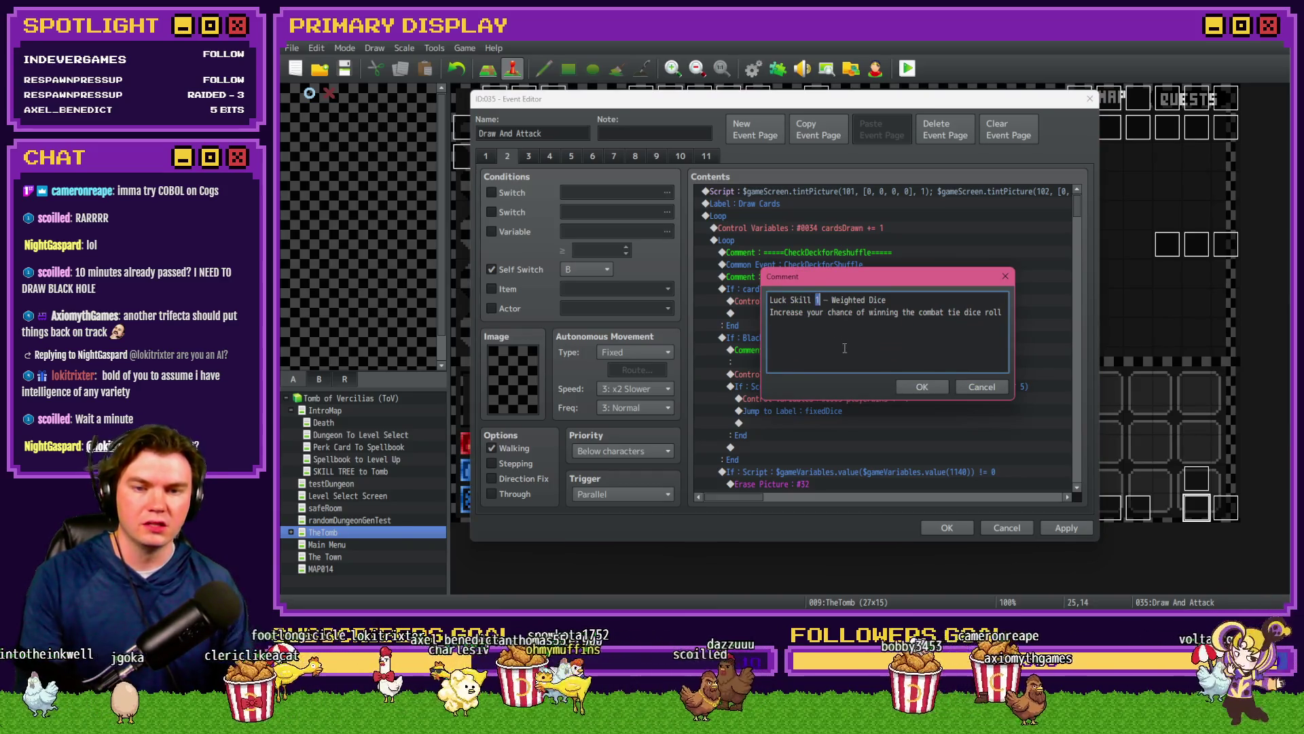
{"action": "type", "text": "2"}
{"action": "left_click_drag", "start_coordinate": [832, 300], "coordinate": [941, 299]}
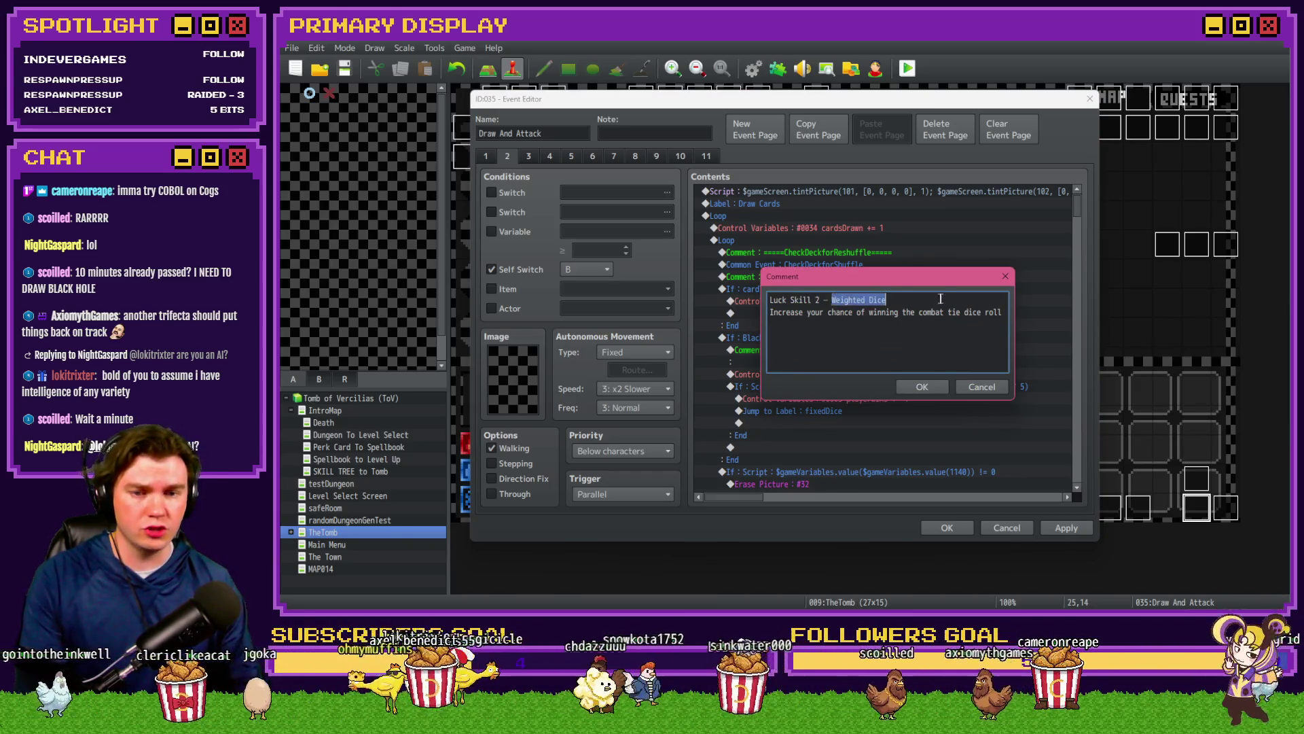
{"action": "type", "text": "Black Mag"}
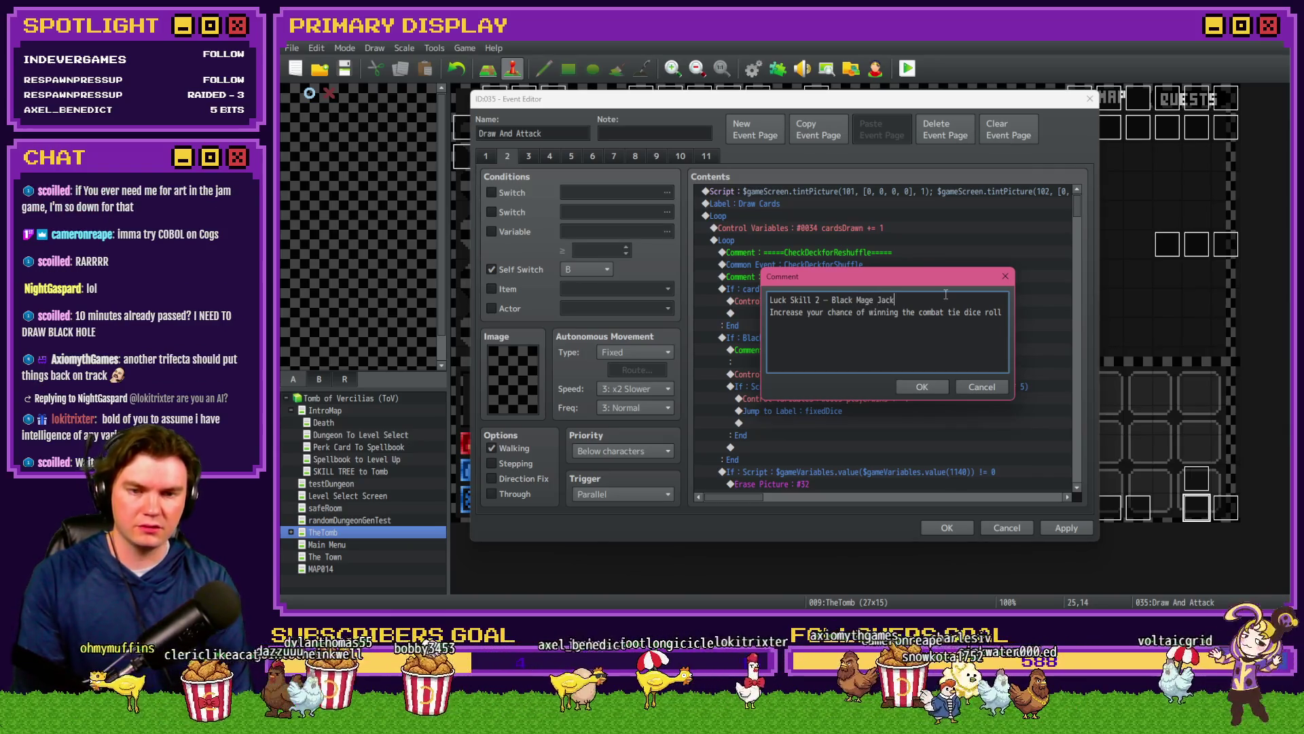
{"action": "left_click", "coordinate": [917, 385]}
{"action": "left_click", "coordinate": [947, 528]}
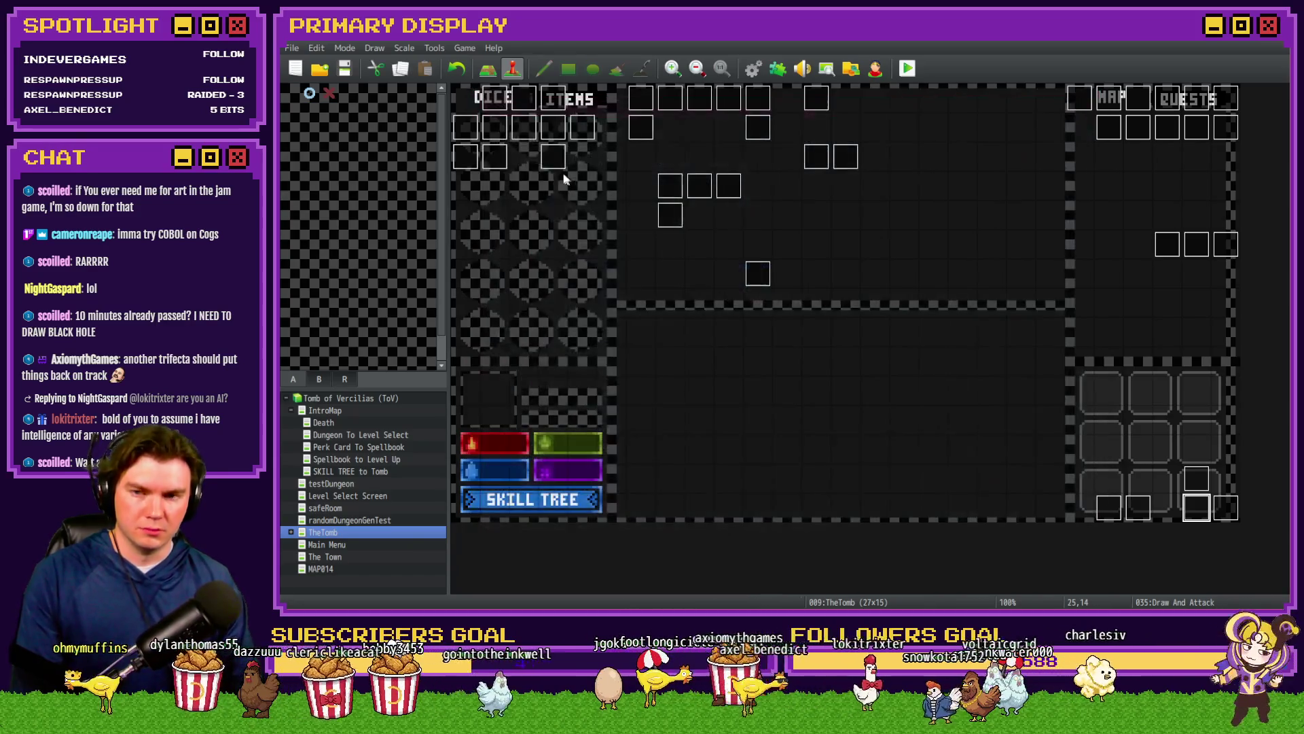
Step: Review the skill tree event's Luck Skill 3 Black Mage Jack comment and nickname command without changes
{"action": "double_click", "coordinate": [524, 129]}
{"action": "left_click", "coordinate": [516, 155]}
{"action": "left_click_drag", "start_coordinate": [1077, 202], "coordinate": [1087, 396]}
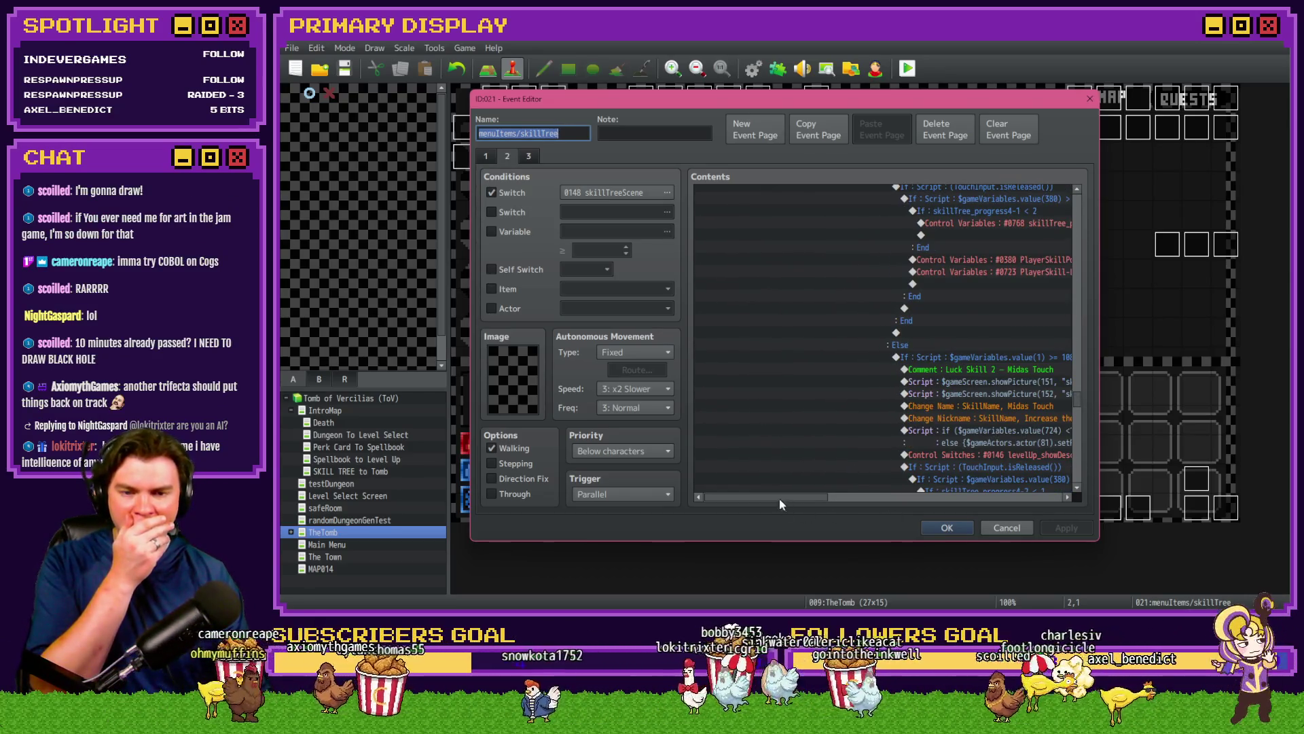
{"action": "left_click_drag", "start_coordinate": [779, 505], "coordinate": [828, 504]}
{"action": "scroll", "coordinate": [846, 428], "scroll_direction": "down", "scroll_amount": 10}
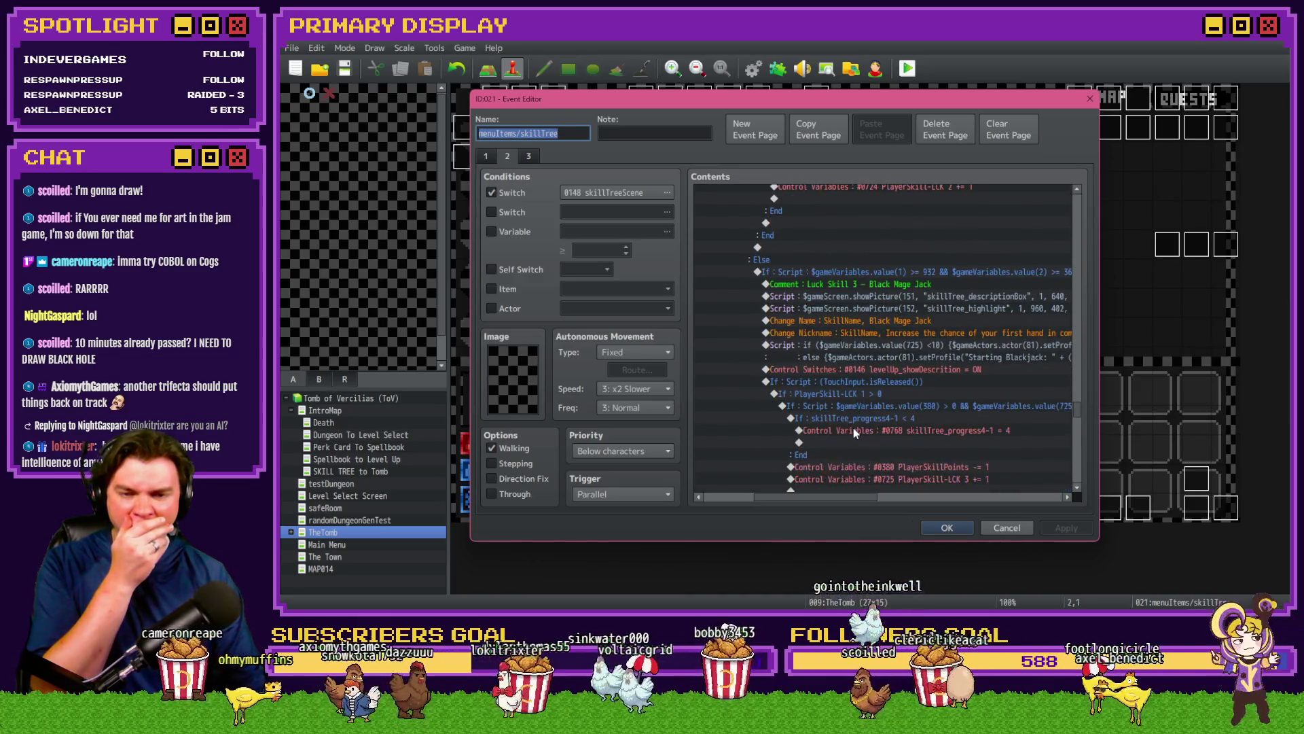
{"action": "left_click", "coordinate": [895, 284]}
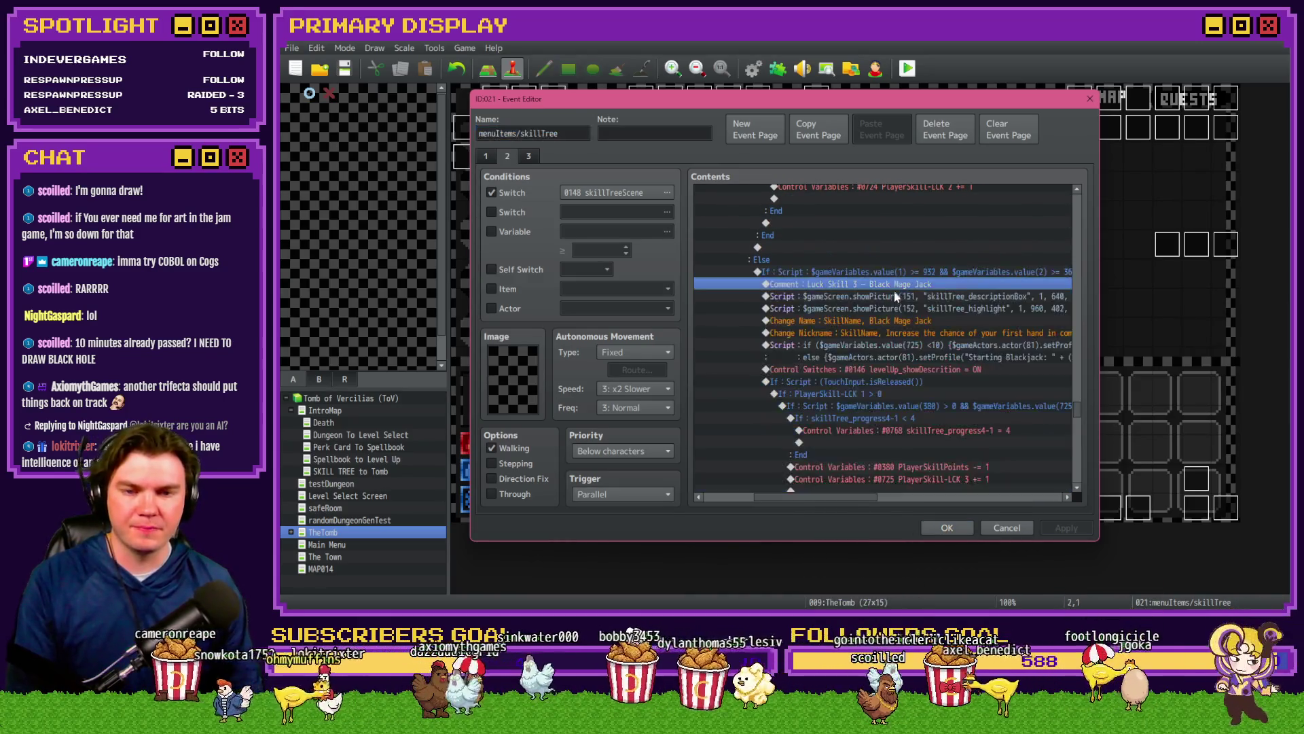
{"action": "double_click", "coordinate": [908, 332]}
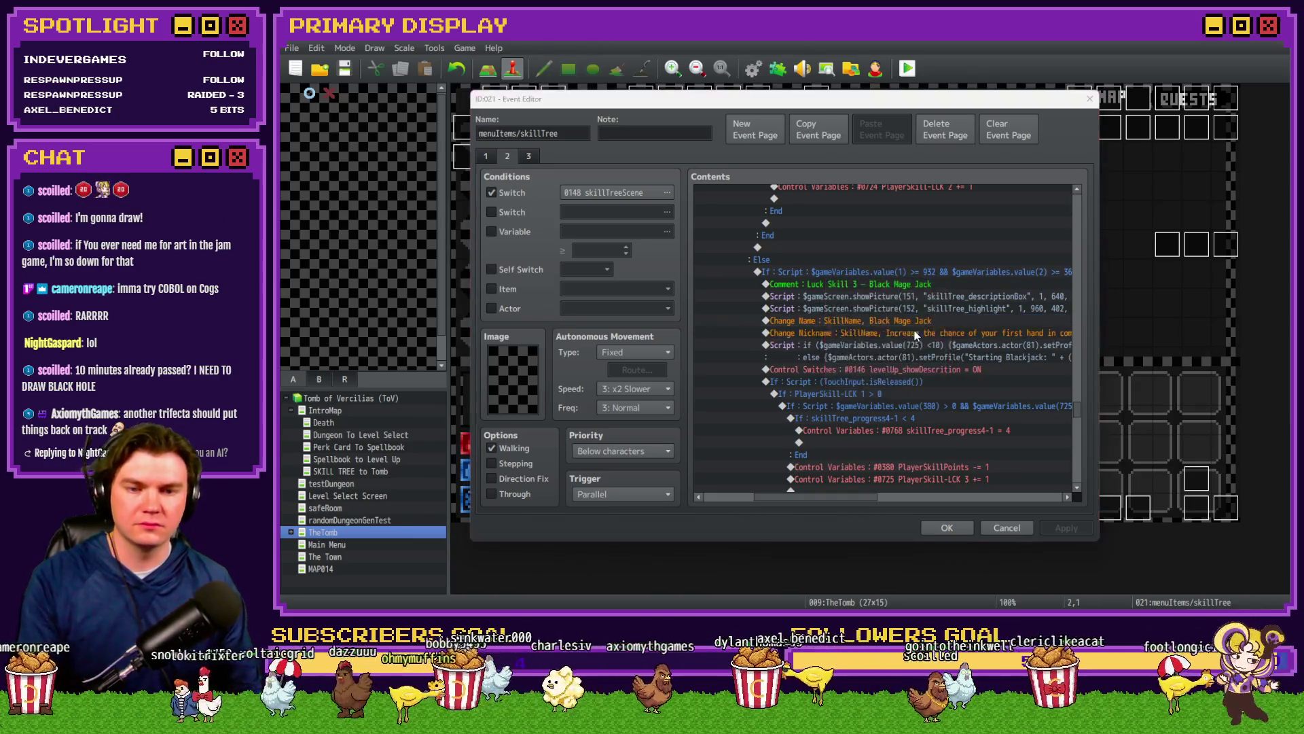
{"action": "left_click", "coordinate": [918, 376]}
{"action": "key", "text": "Escape"}
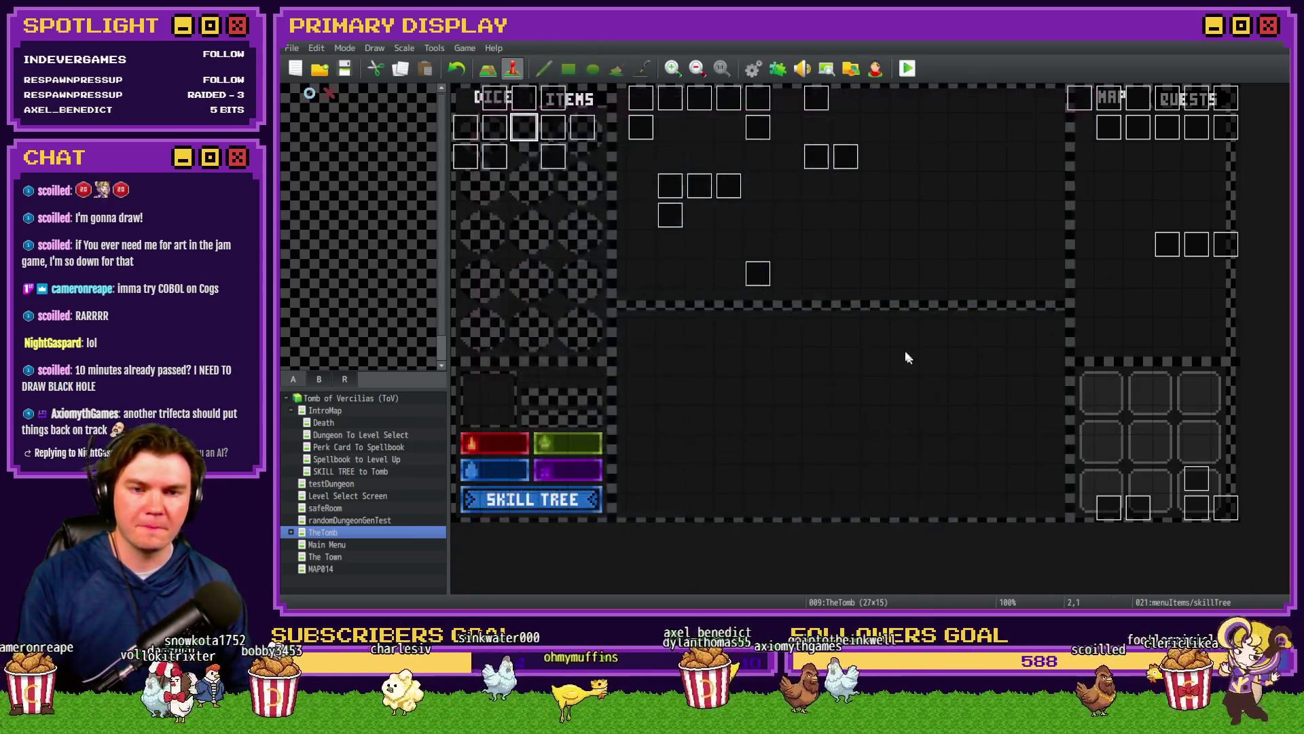
Step: Replace the Black Mage Jack comment's second line in Draw And Attack with the pasted Blackjack description
{"action": "double_click", "coordinate": [1196, 508]}
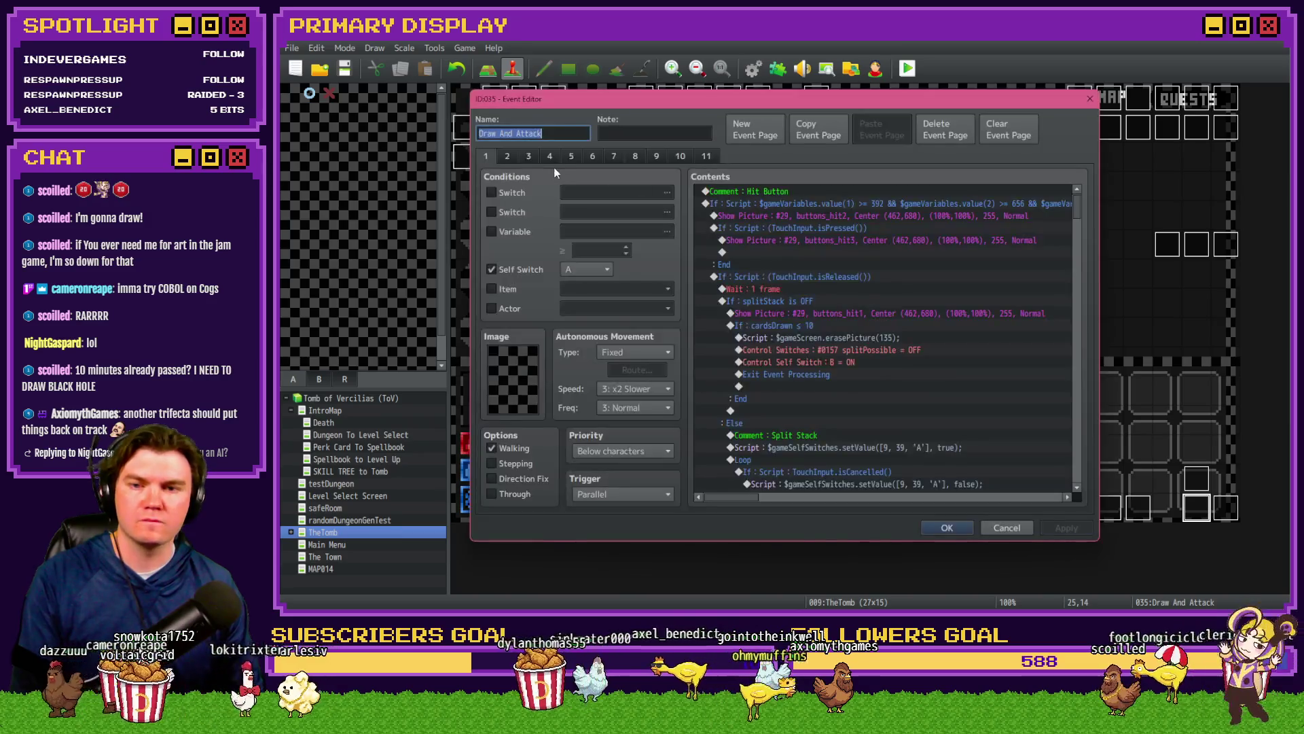
{"action": "left_click", "coordinate": [508, 155]}
{"action": "double_click", "coordinate": [821, 349]}
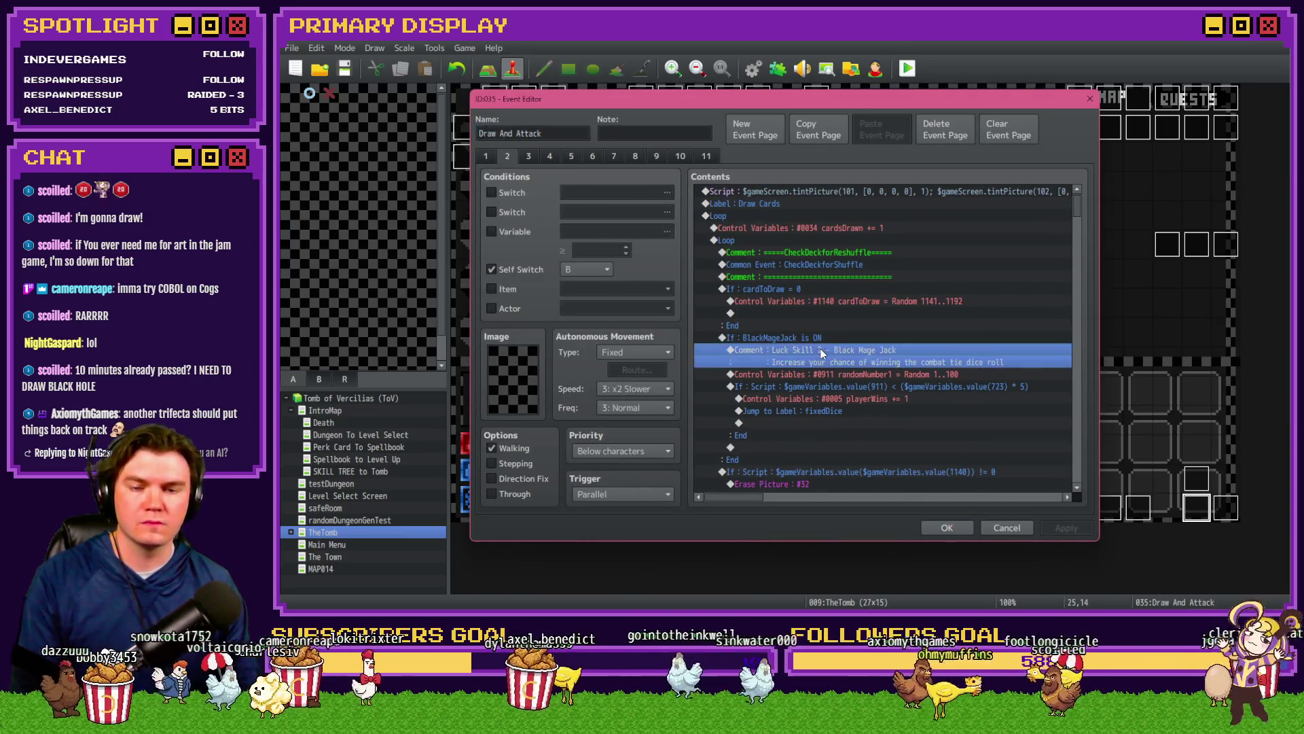
{"action": "key", "text": "shift+Home"}
{"action": "key", "text": "BackSpace"}
{"action": "key", "text": "ctrl+v"}
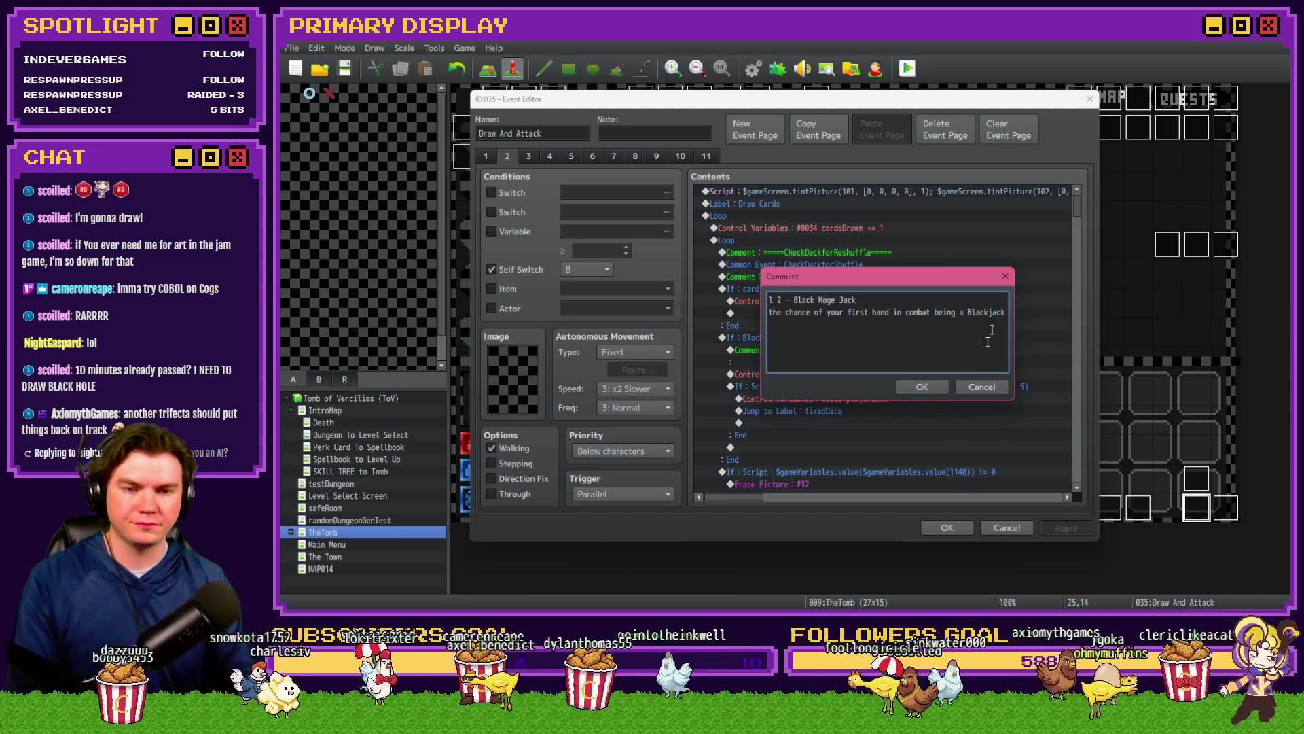
{"action": "left_click", "coordinate": [922, 387]}
Step: Close the Draw And Attack event, save the game, and start a playtest
{"action": "left_click", "coordinate": [947, 527]}
{"action": "left_click", "coordinate": [730, 341]}
{"action": "key", "text": "ctrl+r"}
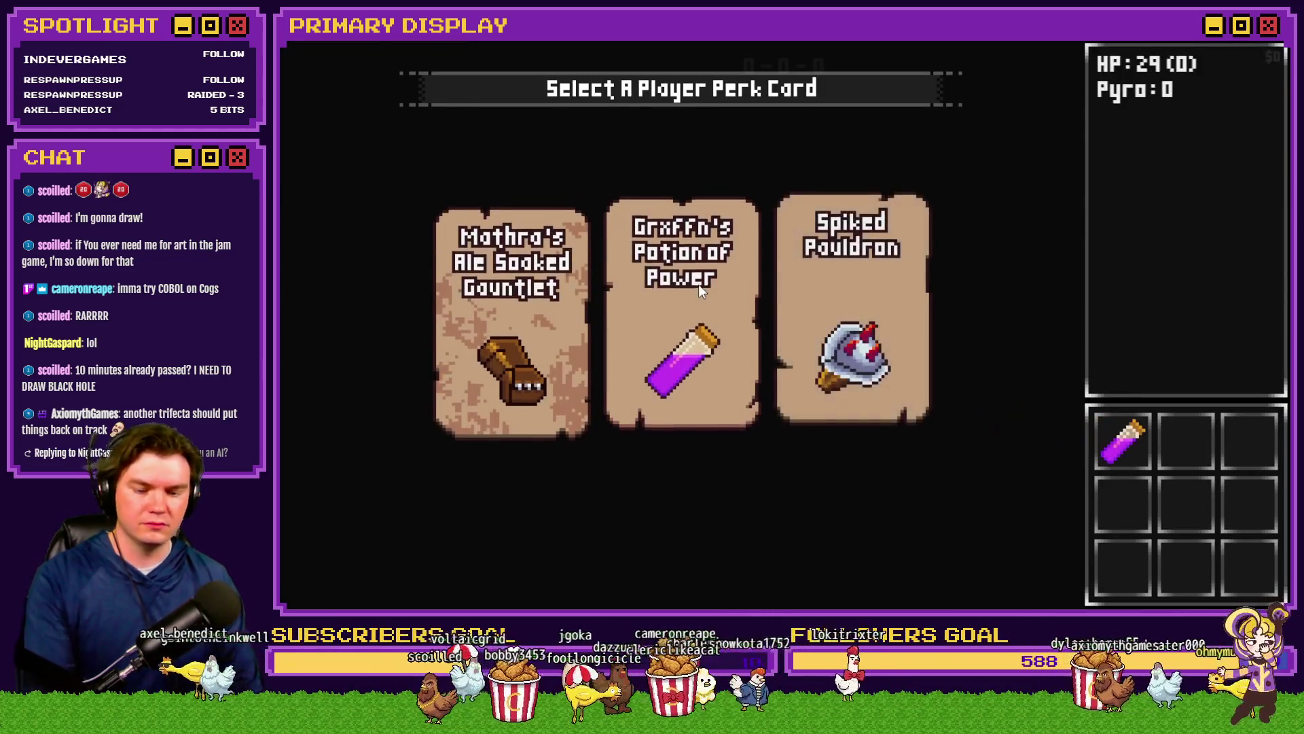
Step: Take Grxffn's Potion of Power perk and buy ranks in Weighted Dice and Black Mage Jack
{"action": "left_click", "coordinate": [698, 284]}
{"action": "left_click", "coordinate": [417, 574]}
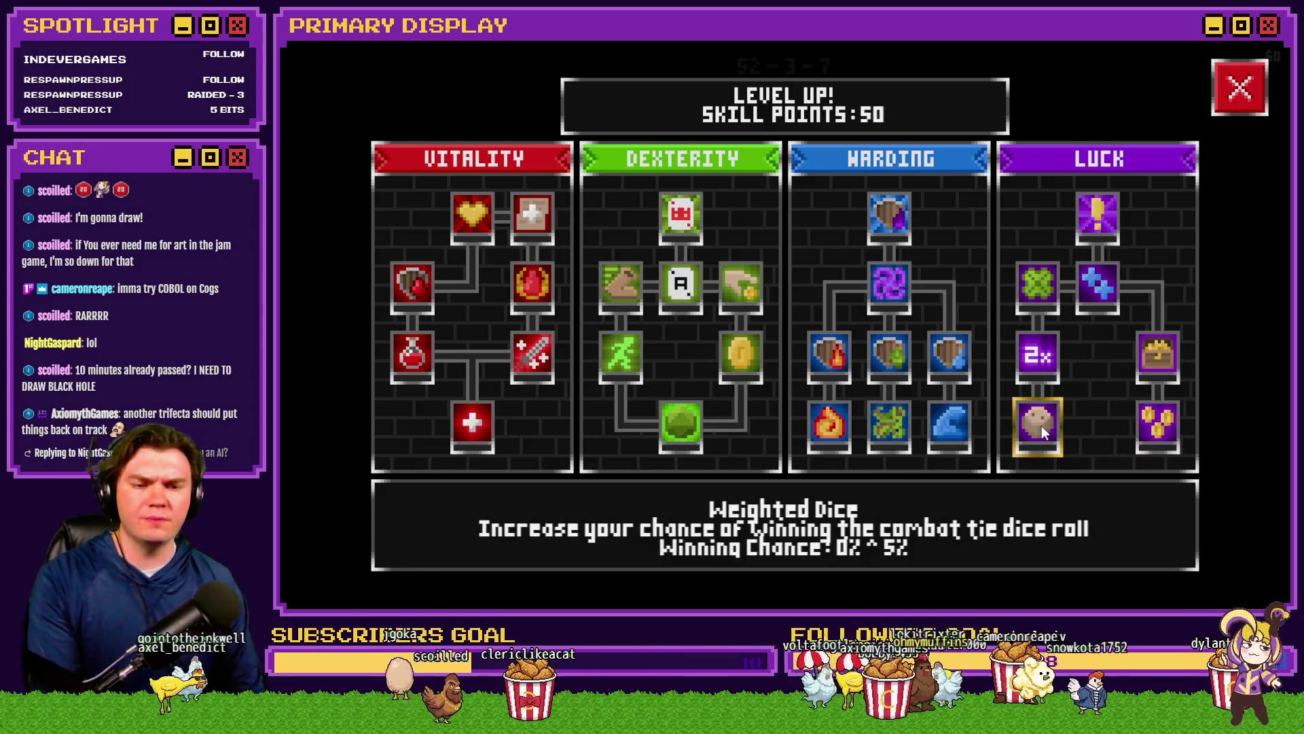
{"action": "left_click", "coordinate": [1046, 362]}
{"action": "left_click", "coordinate": [1039, 357]}
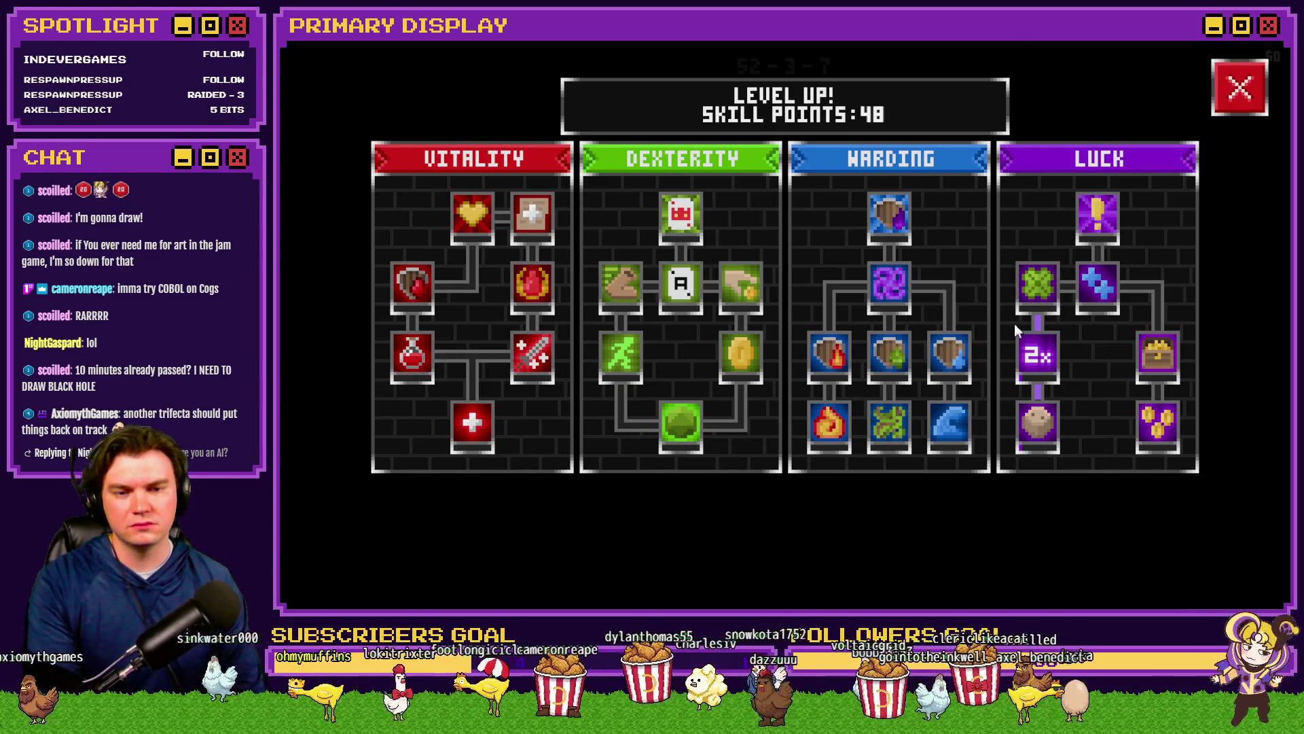
{"action": "left_click", "coordinate": [1039, 426]}
{"action": "left_click", "coordinate": [1038, 426]}
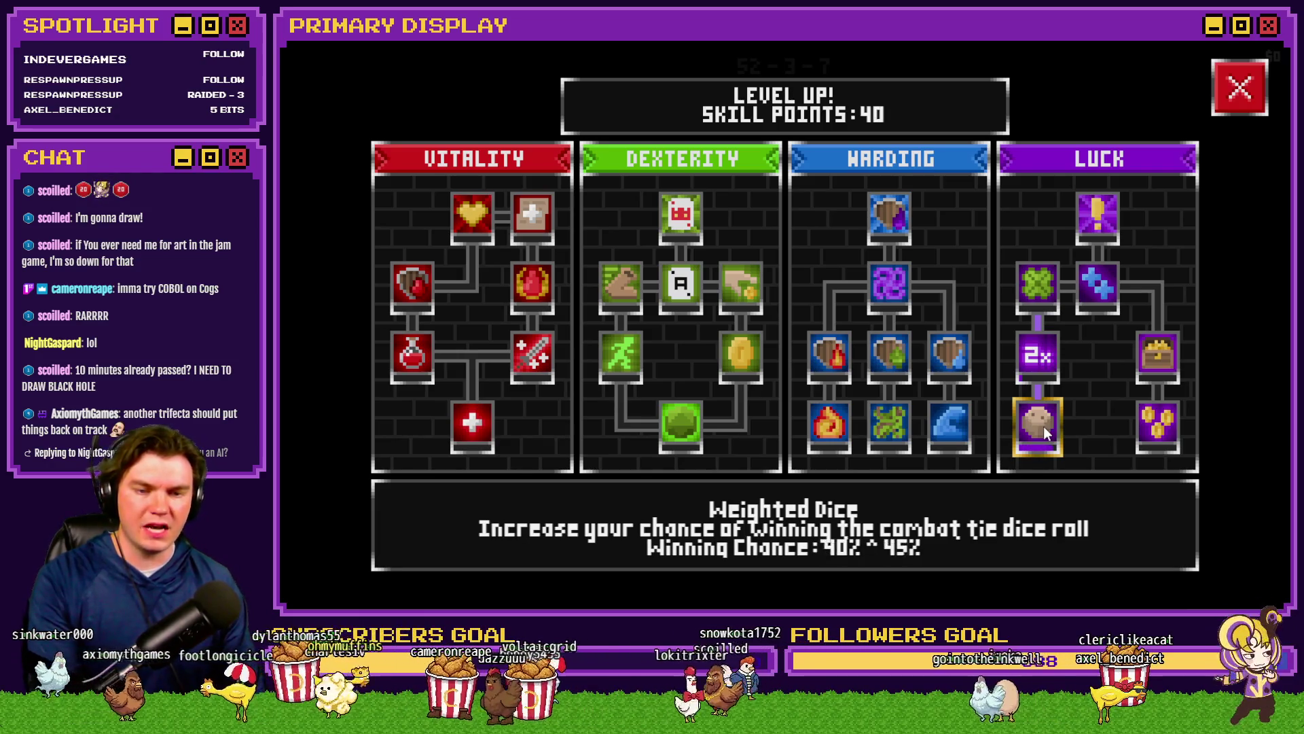
{"action": "left_click", "coordinate": [1052, 355]}
{"action": "left_click", "coordinate": [1052, 355]}
{"action": "left_click", "coordinate": [1052, 355]}
{"action": "left_click", "coordinate": [1051, 355]}
{"action": "left_click", "coordinate": [1051, 356]}
Step: Inspect variables in the F9 debug view, quit the playtest, and reopen the menuItems/skillTree event
{"action": "key", "text": "F9"}
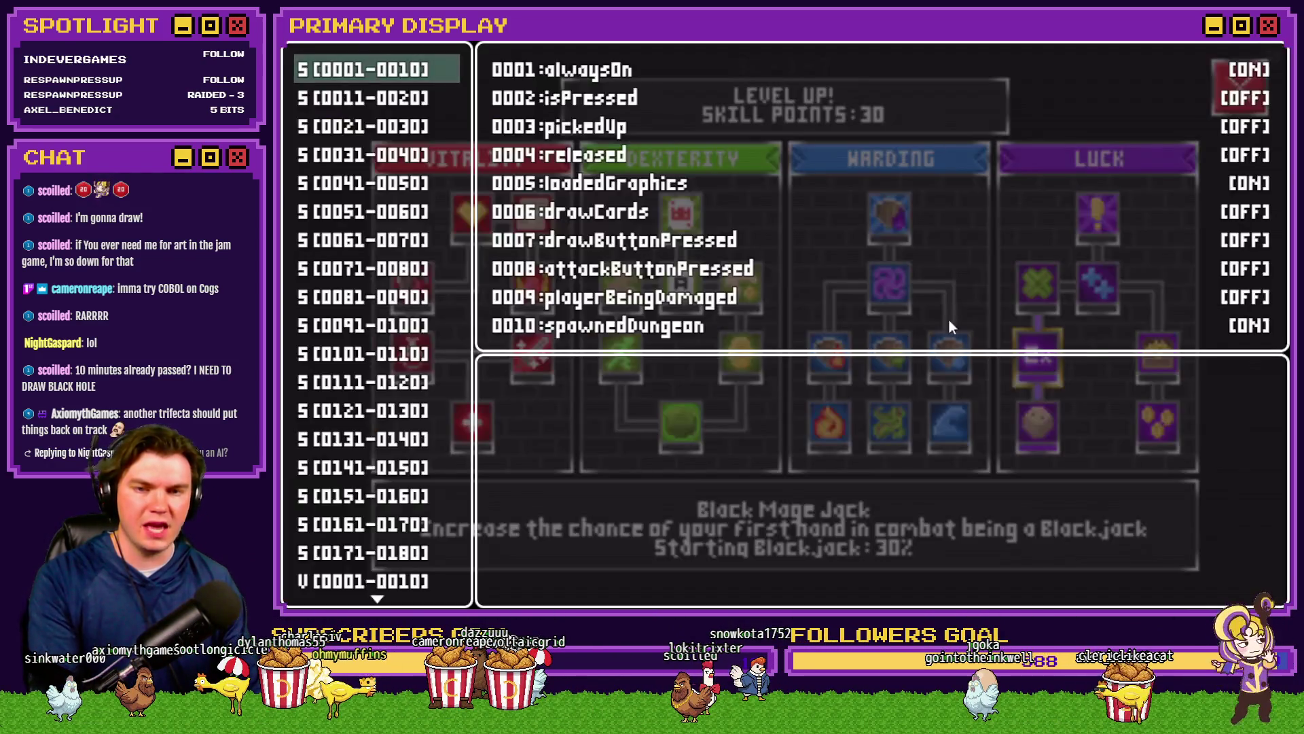
{"action": "scroll", "coordinate": [422, 272], "scroll_direction": "up", "scroll_amount": 5}
{"action": "scroll", "coordinate": [391, 268], "scroll_direction": "up", "scroll_amount": 10}
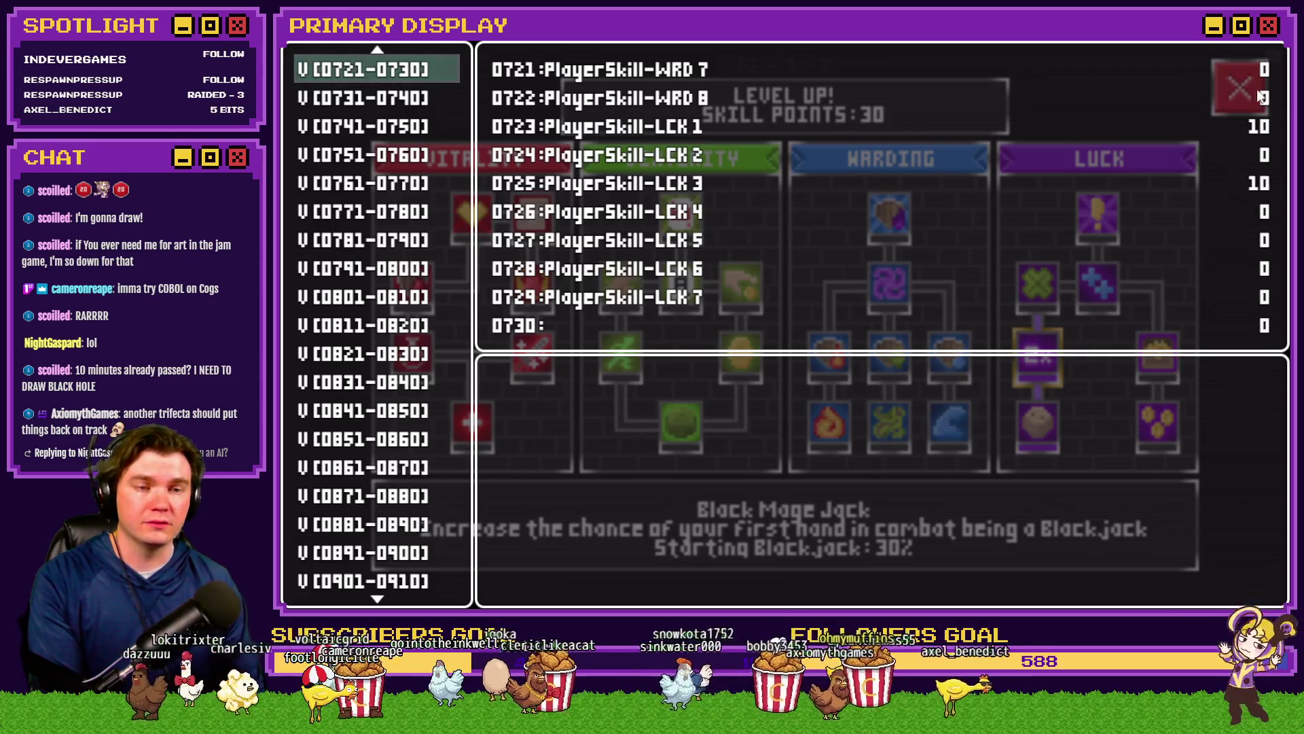
{"action": "left_click", "coordinate": [1265, 42]}
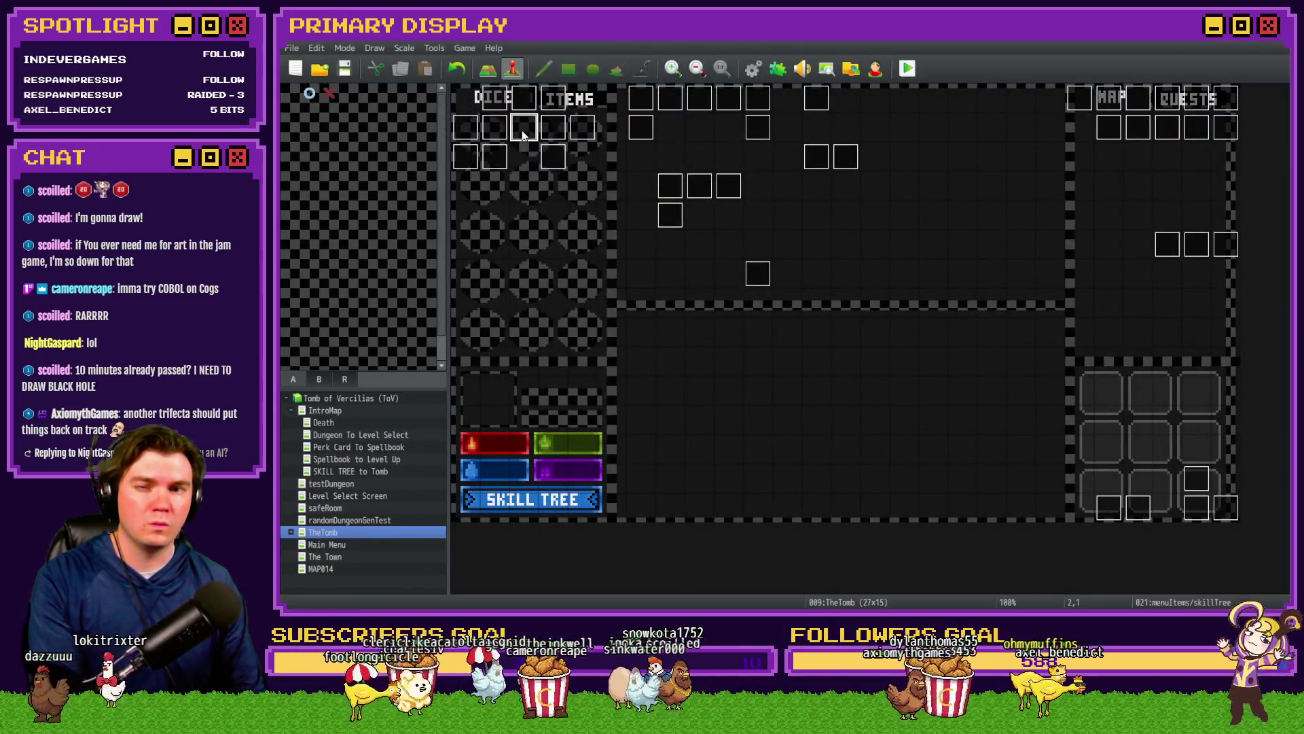
{"action": "double_click", "coordinate": [523, 134]}
{"action": "left_click_drag", "start_coordinate": [1081, 209], "coordinate": [1086, 407]}
Step: Close the skillTree event unchanged and open page 2 of the Draw And Attack event
{"action": "left_click_drag", "start_coordinate": [823, 503], "coordinate": [883, 499]}
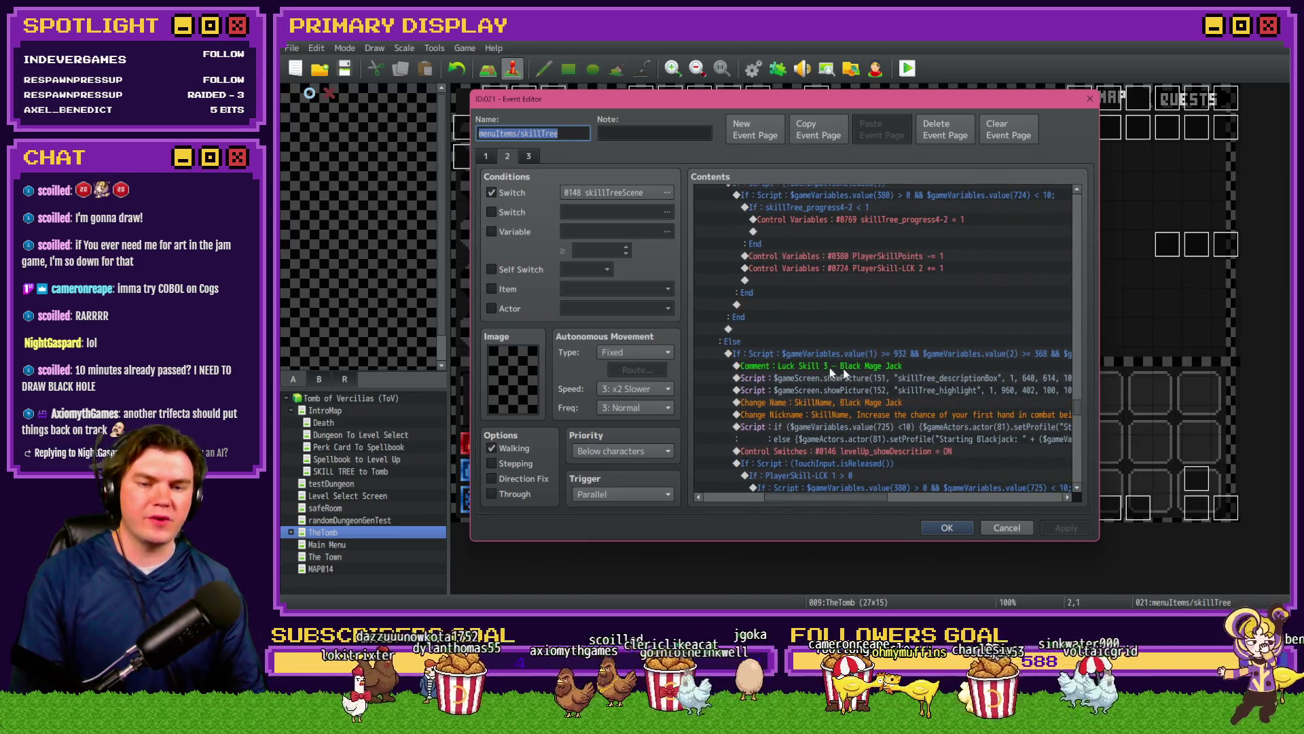
{"action": "left_click", "coordinate": [1000, 523]}
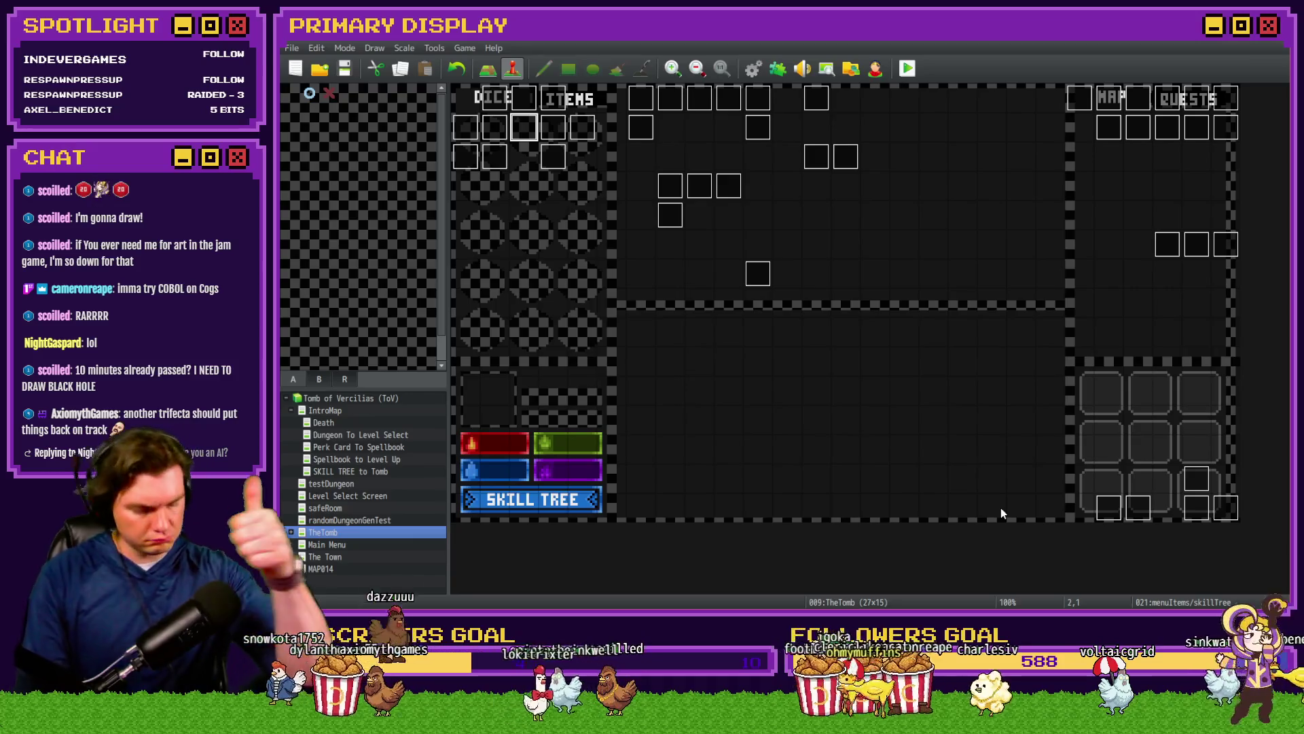
{"action": "double_click", "coordinate": [1188, 518]}
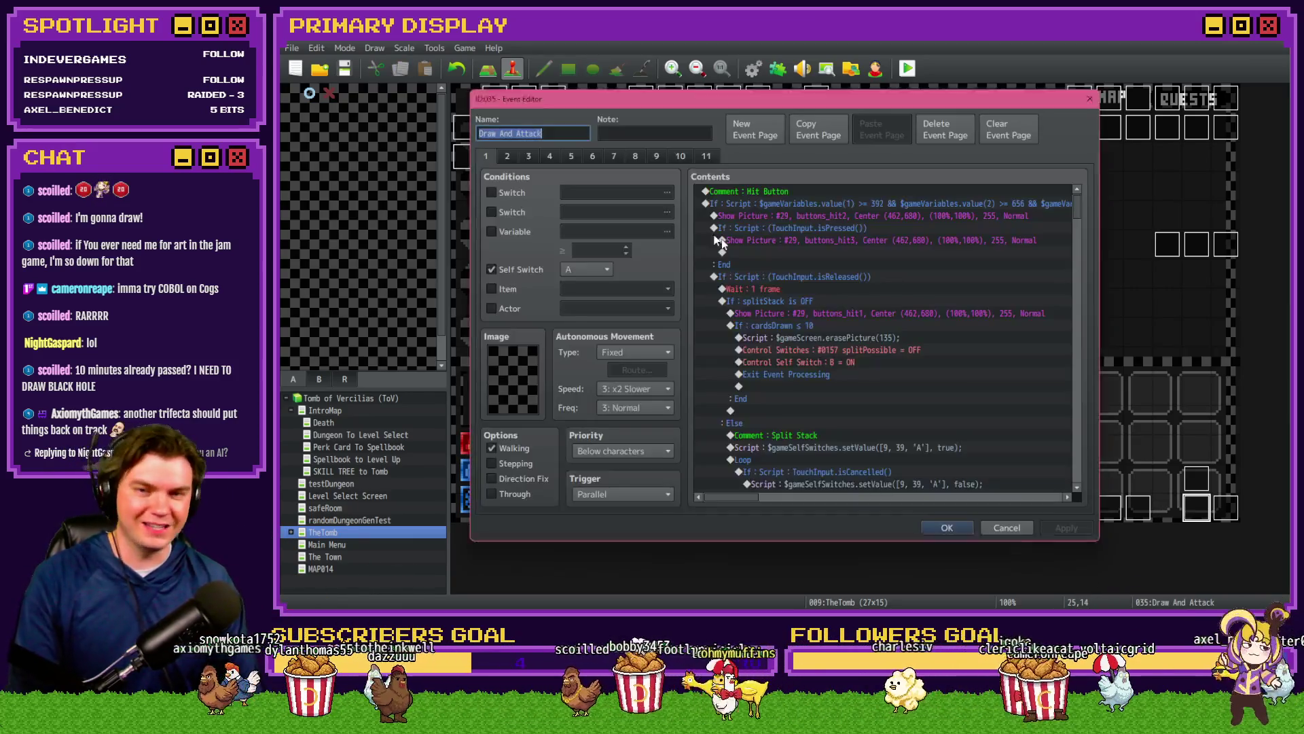
{"action": "left_click", "coordinate": [676, 157]}
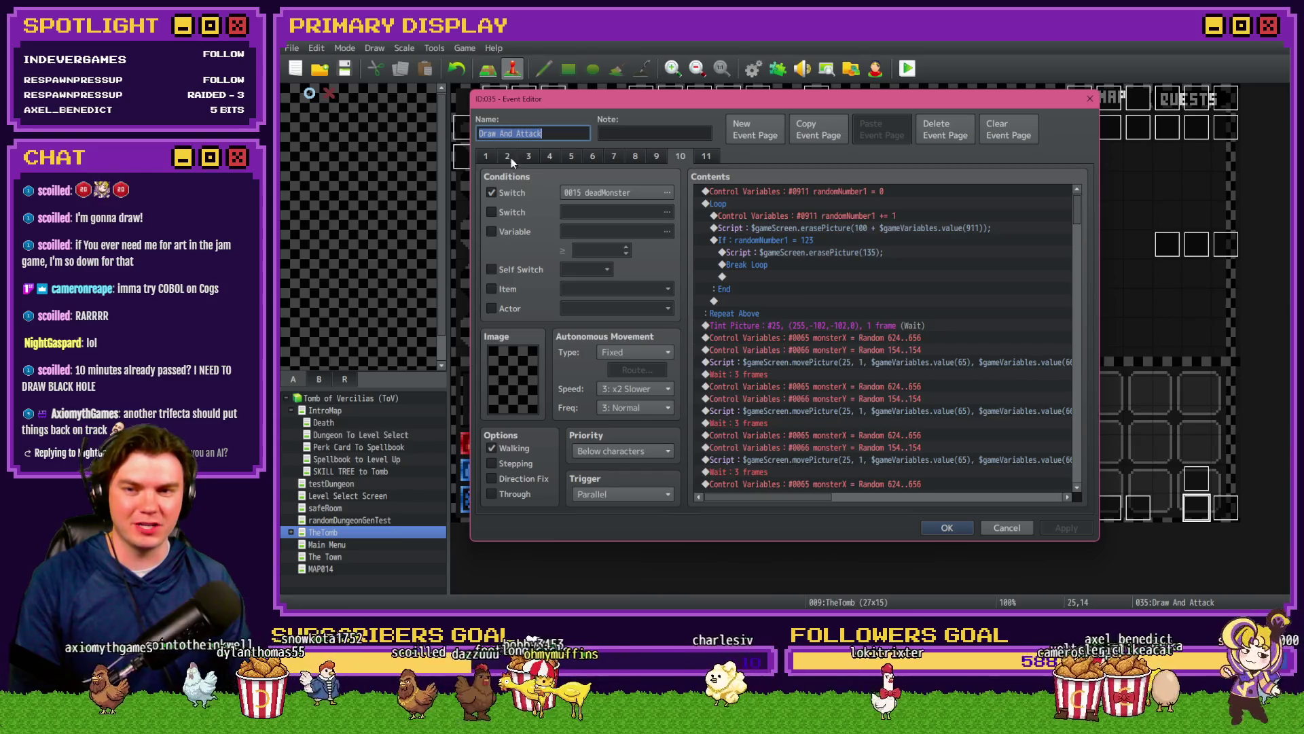
{"action": "left_click", "coordinate": [507, 156]}
{"action": "scroll", "coordinate": [826, 344], "scroll_direction": "down", "scroll_amount": 3}
Step: Change the Black Mage Jack comment title from Luck Skill 2 to Luck Skill 3
{"action": "double_click", "coordinate": [834, 288]}
{"action": "left_click_drag", "start_coordinate": [755, 305], "coordinate": [764, 304]}
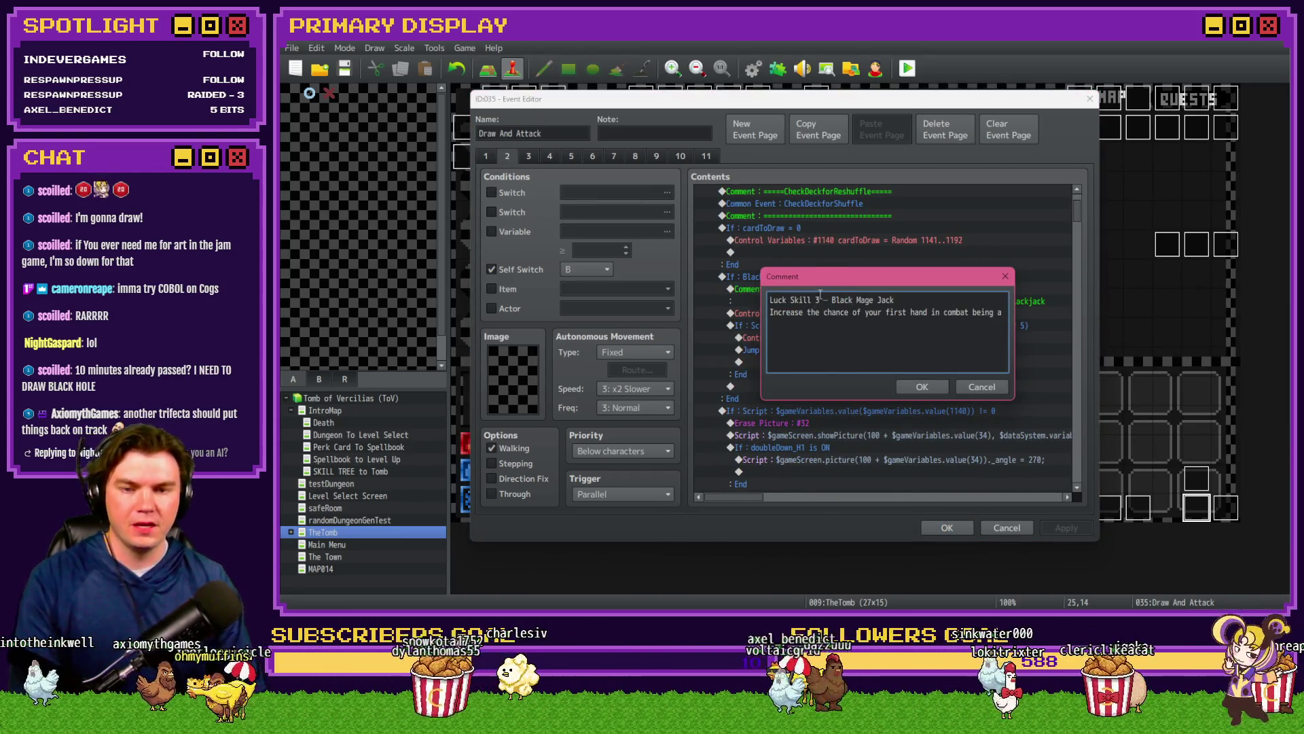
{"action": "key", "text": "ctrl+End"}
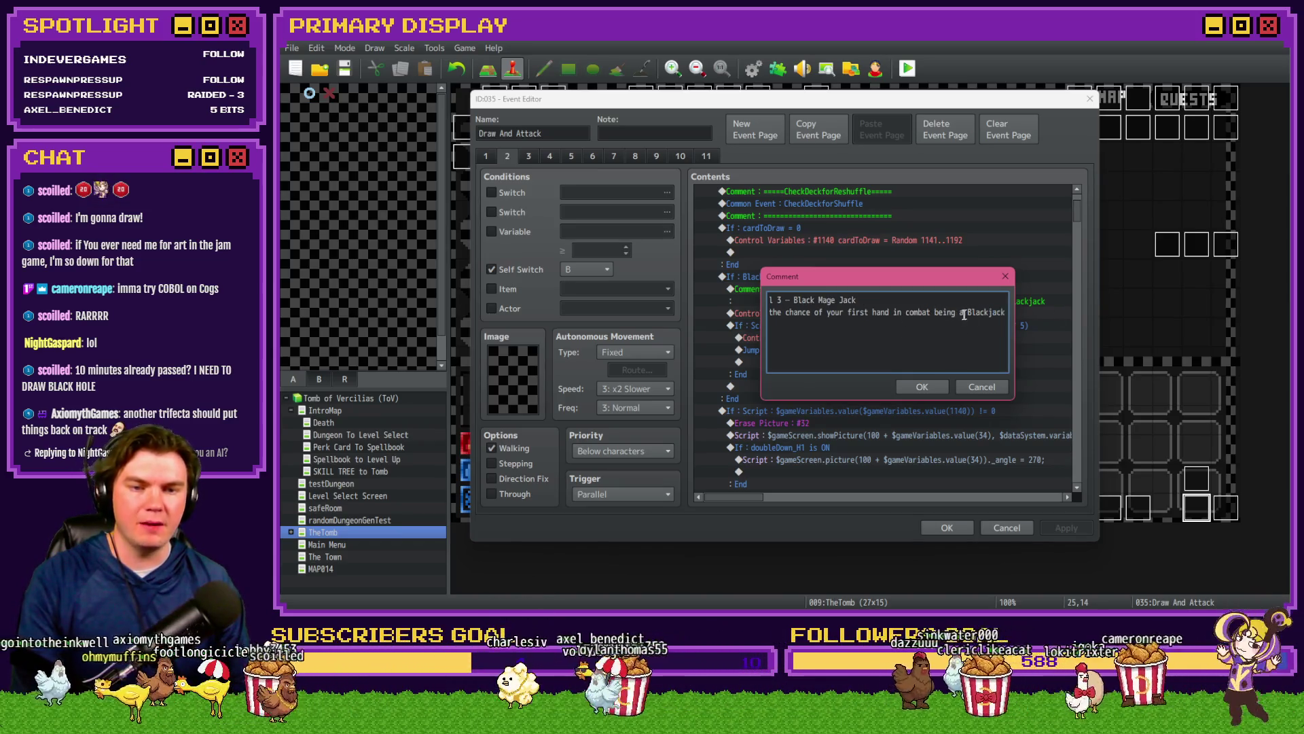
{"action": "left_click", "coordinate": [924, 387]}
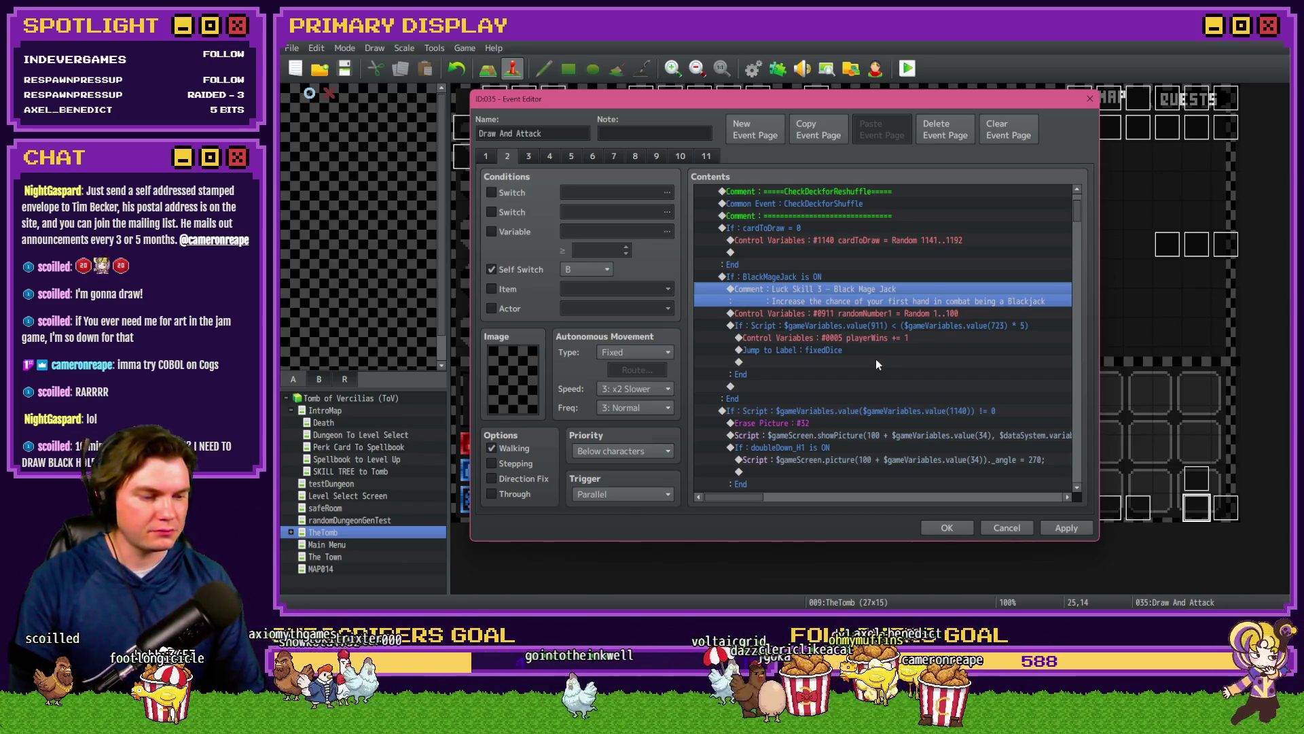
Step: Select the Blackjack chance condition block under the Black Mage Jack comment
{"action": "left_click", "coordinate": [845, 287]}
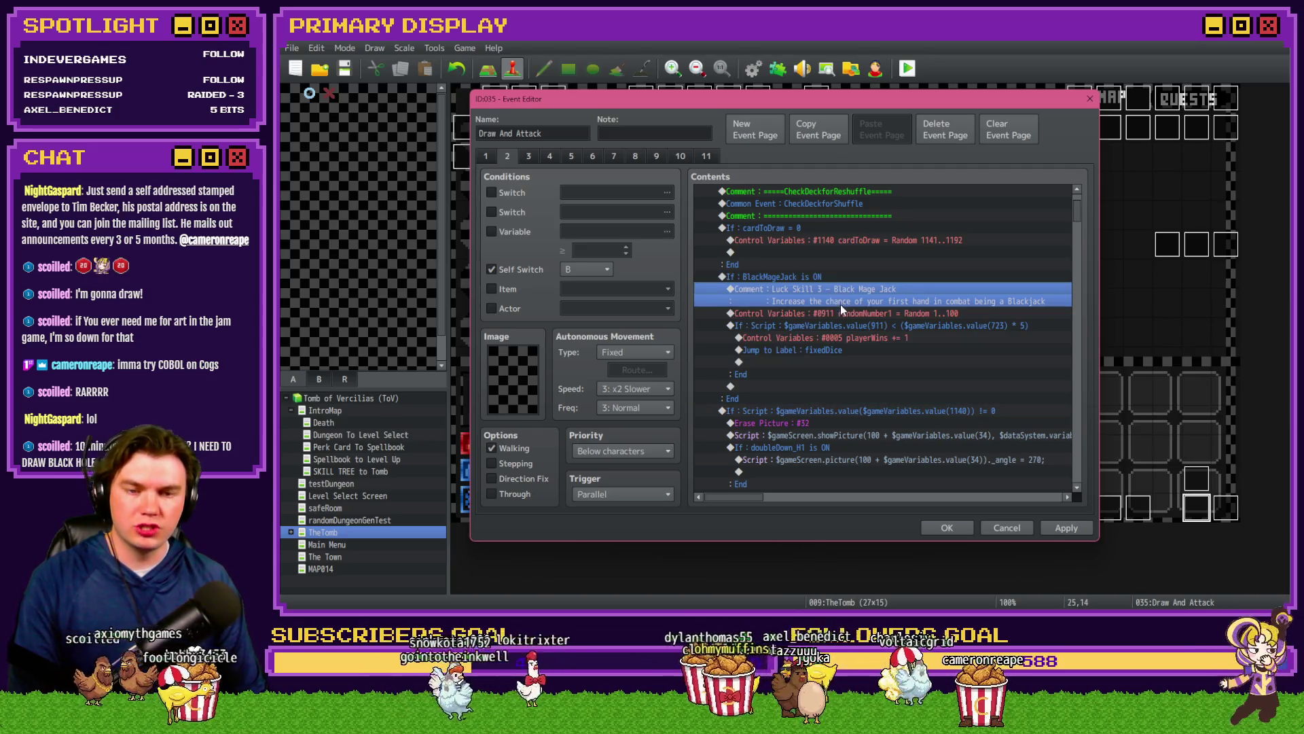
{"action": "left_click", "coordinate": [841, 312]}
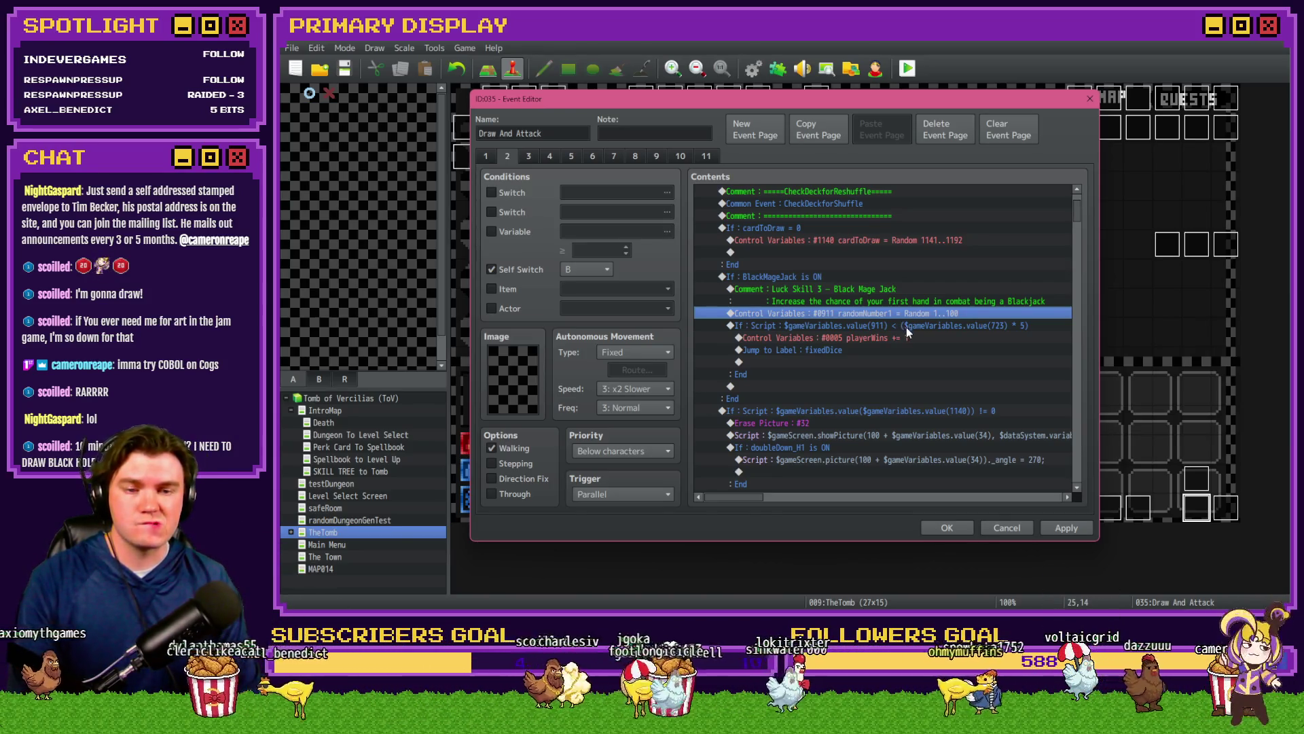
{"action": "left_click", "coordinate": [848, 284]}
{"action": "left_click", "coordinate": [869, 315]}
{"action": "left_click", "coordinate": [873, 324]}
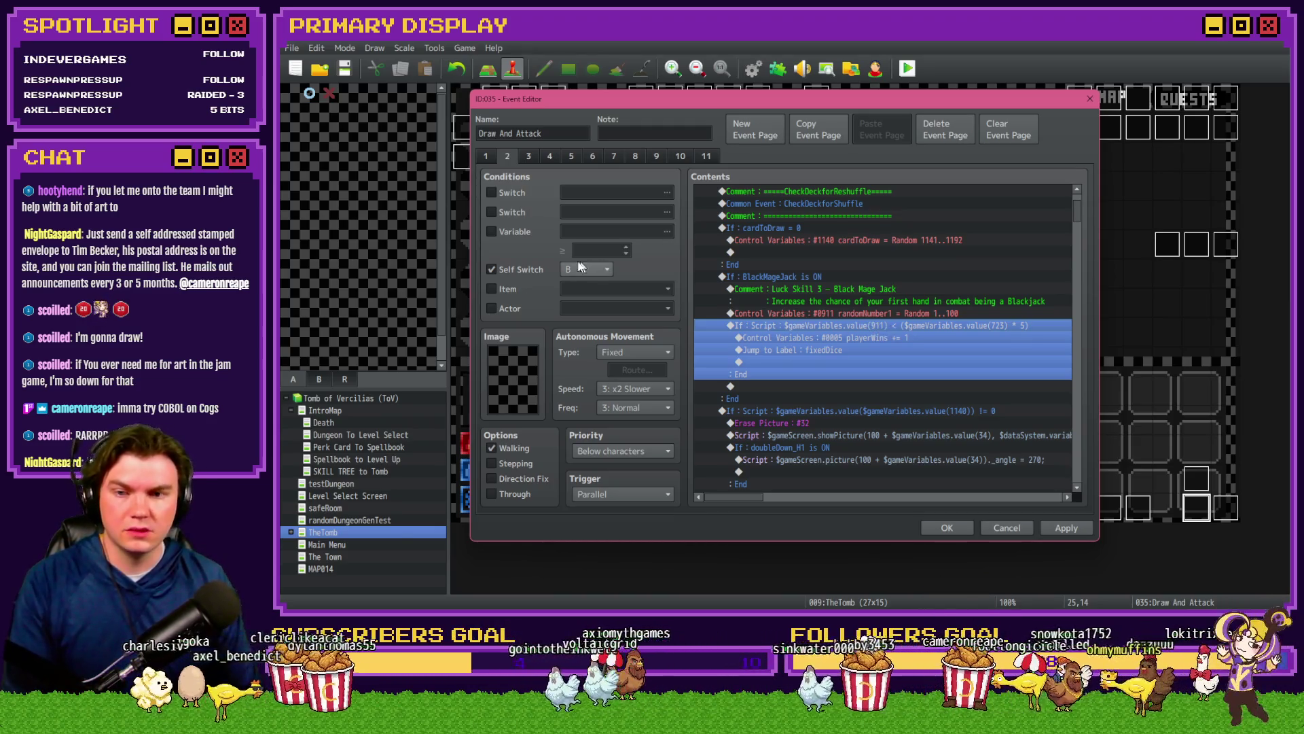
Step: Look up the PlayerSkill-LCK 3 variable in the game variable list
{"action": "left_click", "coordinate": [491, 232]}
{"action": "left_click", "coordinate": [667, 231]}
{"action": "left_click", "coordinate": [753, 364]}
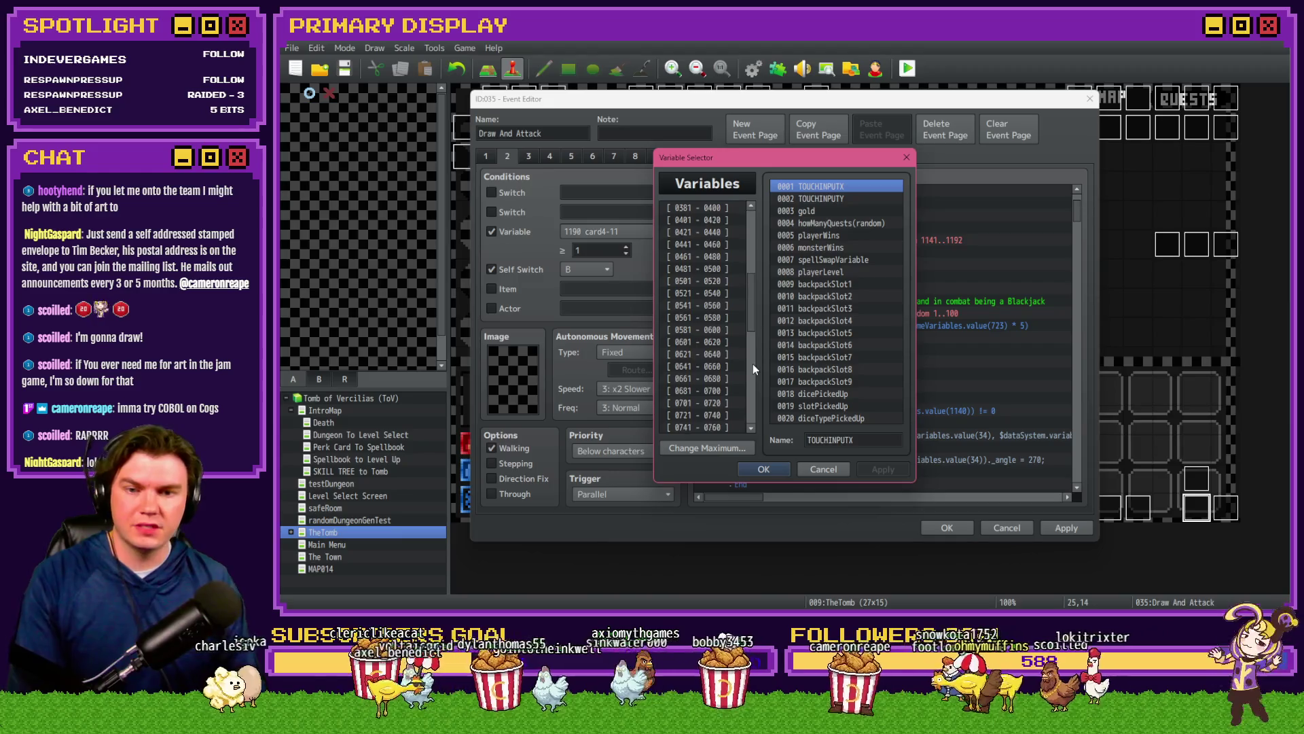
{"action": "left_click", "coordinate": [708, 299]}
{"action": "key", "text": "Up"}
{"action": "key", "text": "Up"}
{"action": "key", "text": "Up"}
{"action": "key", "text": "Up"}
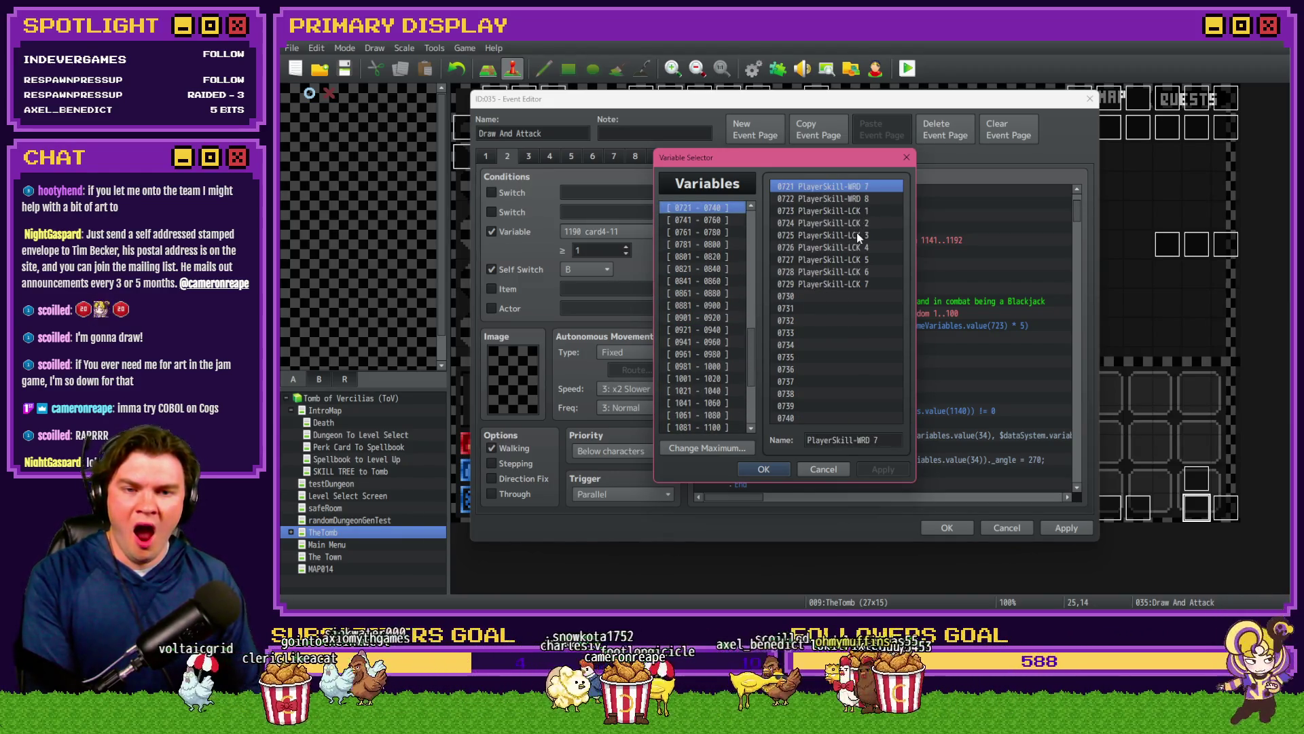
{"action": "left_click", "coordinate": [857, 234]}
{"action": "key", "text": "Escape"}
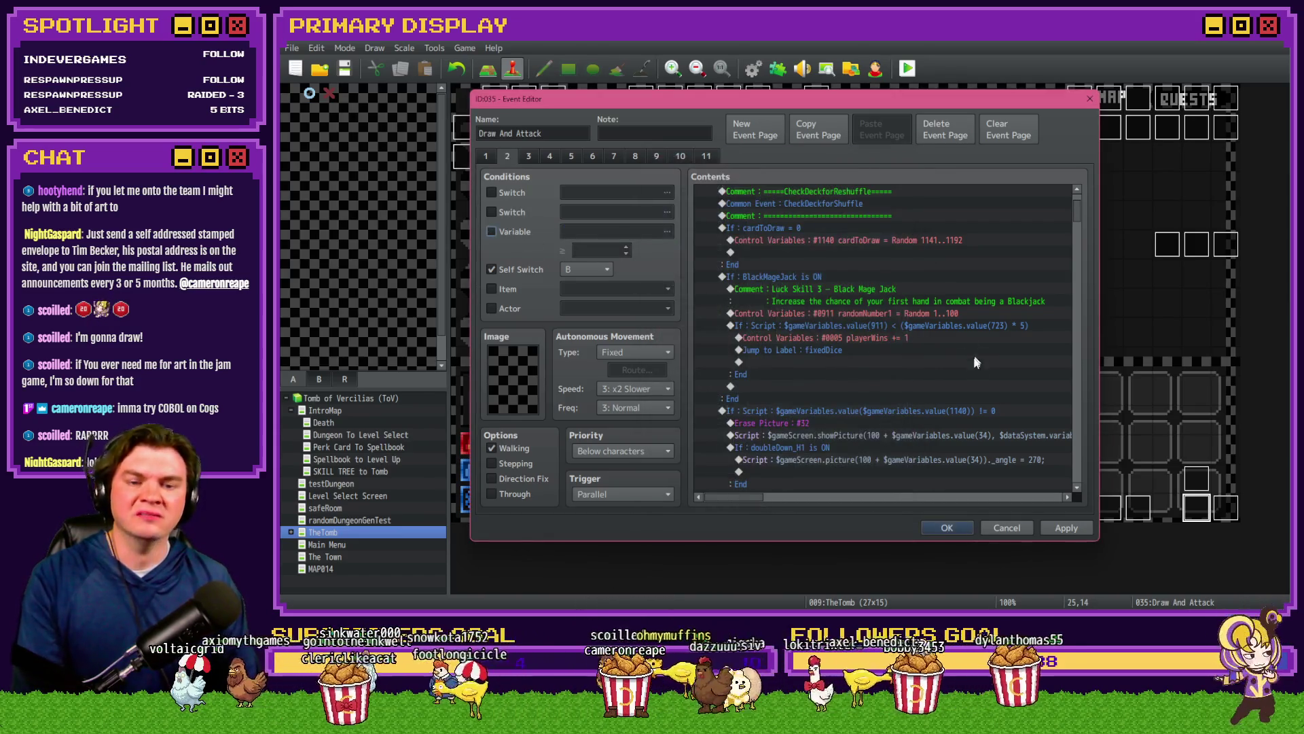
Step: Change the branch's script condition from value(723) to value(725)
{"action": "double_click", "coordinate": [964, 359]}
{"action": "left_click", "coordinate": [991, 395]}
{"action": "key", "text": "End"}
{"action": "left_click", "coordinate": [983, 397]}
{"action": "key", "text": "BackSpace"}
{"action": "type", "text": "5"}
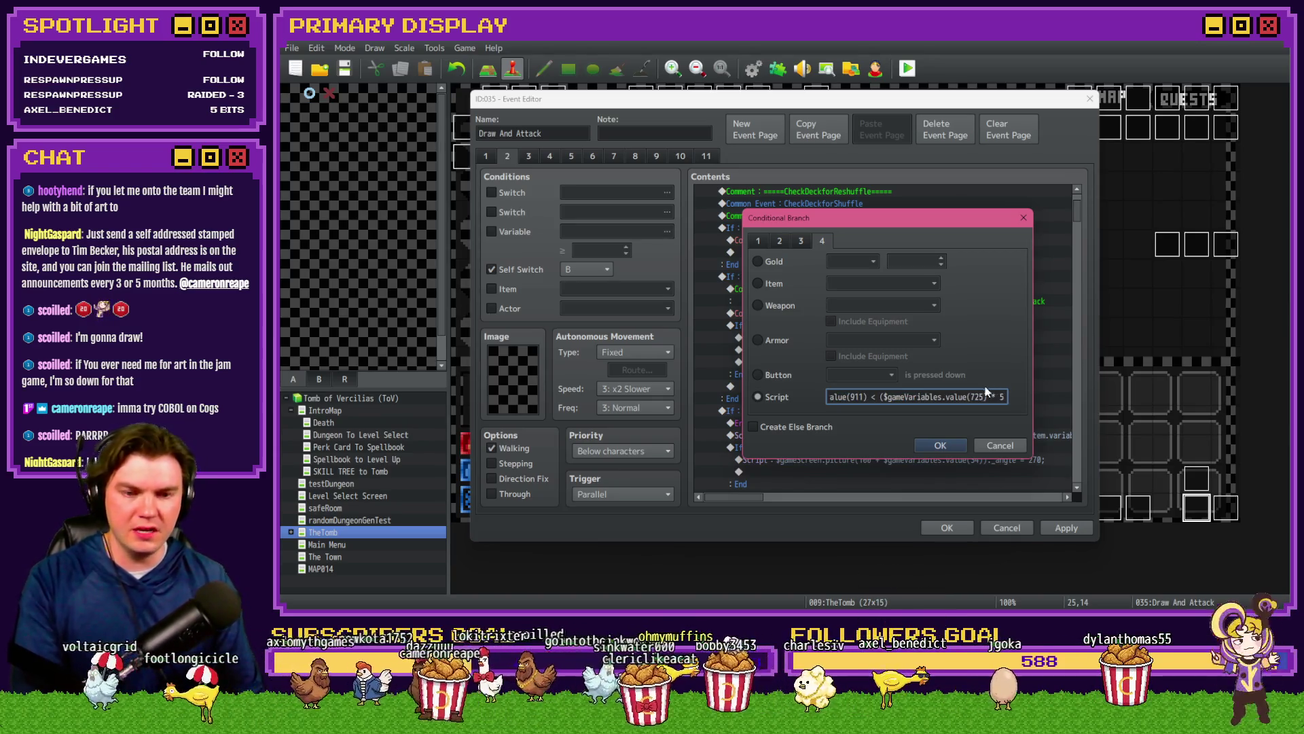
{"action": "left_click", "coordinate": [940, 445]}
Step: Close the event, save the changes, and start a playtest
{"action": "left_click", "coordinate": [947, 527]}
{"action": "left_click", "coordinate": [907, 68]}
{"action": "left_click", "coordinate": [744, 340]}
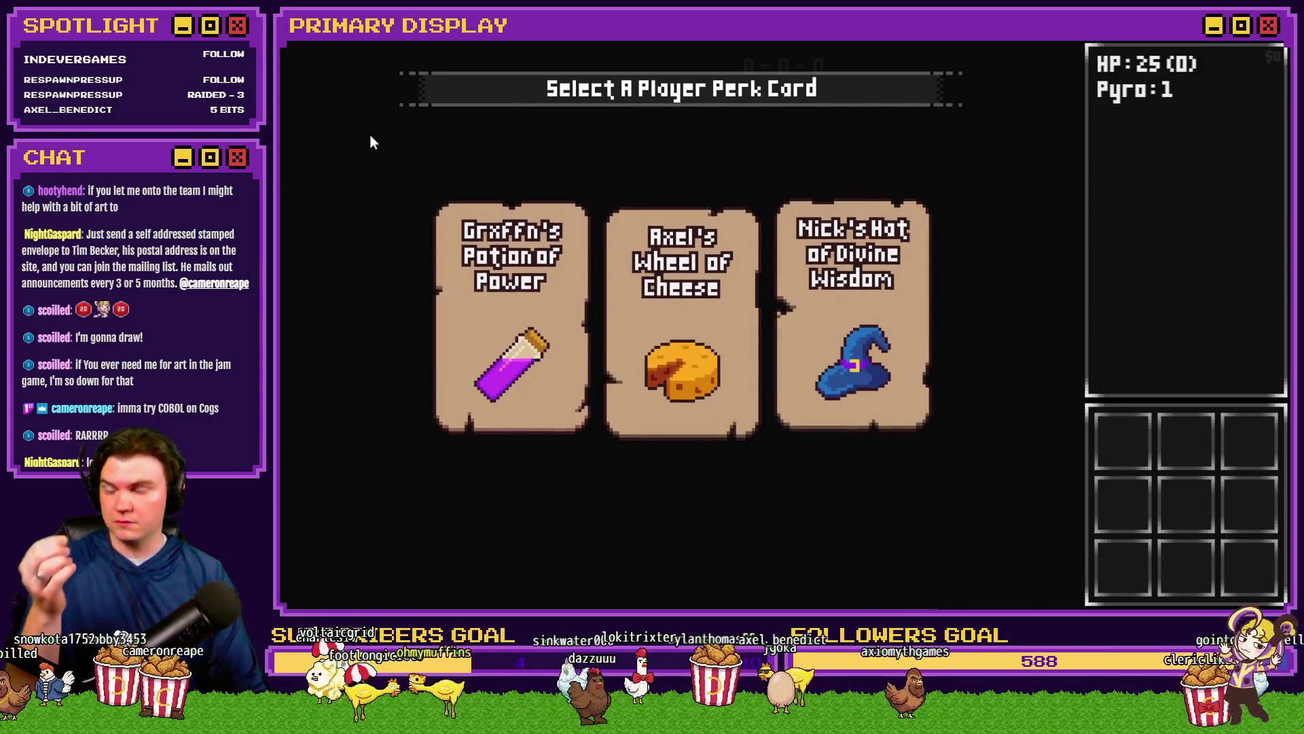
Step: Choose Nick's Hat of Divine Wisdom perk and spend four points on Black Mage Jack
{"action": "left_click", "coordinate": [843, 292]}
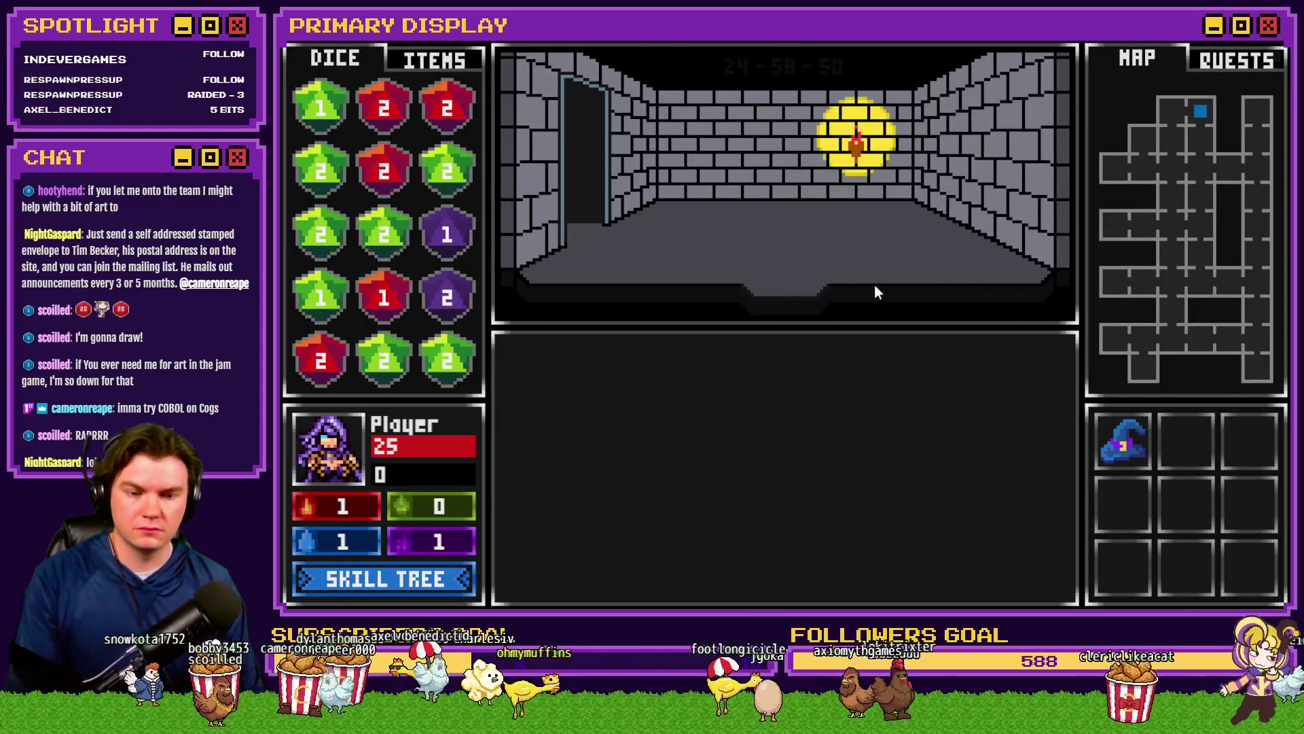
{"action": "left_click", "coordinate": [454, 567]}
{"action": "left_click", "coordinate": [1049, 356]}
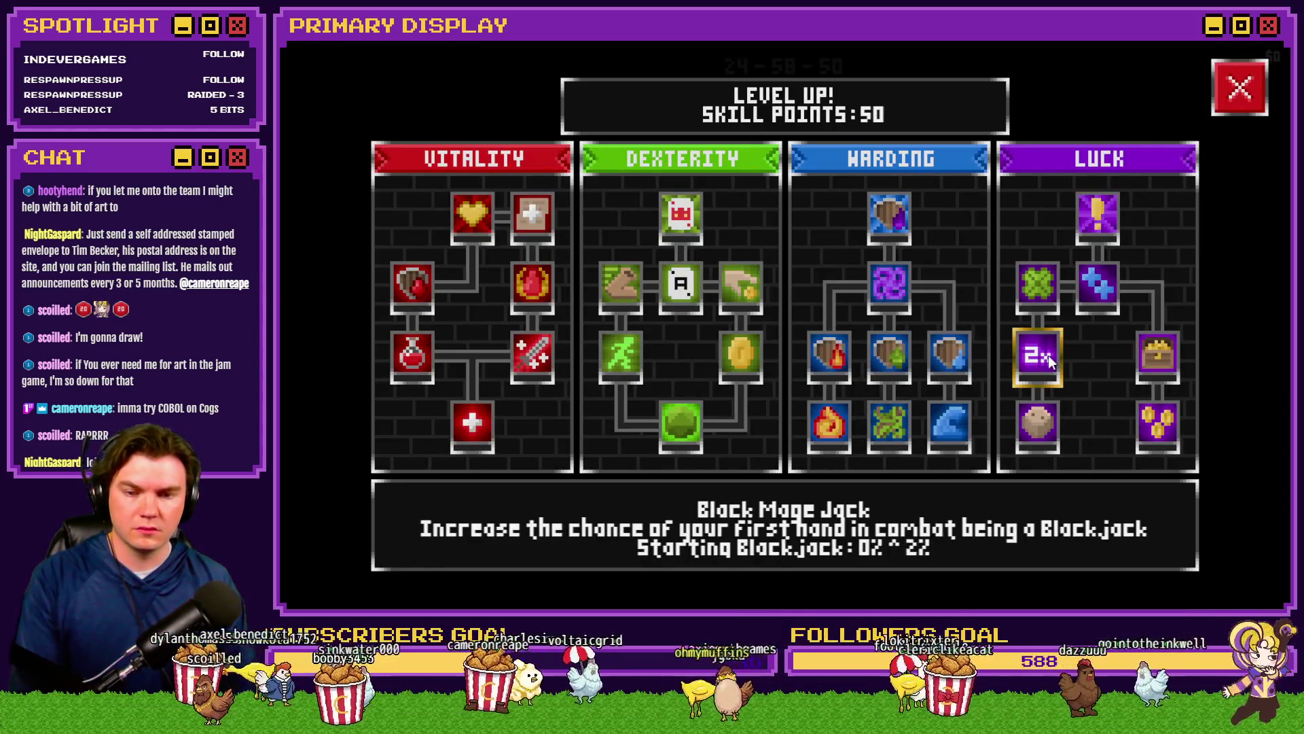
{"action": "left_click", "coordinate": [1038, 366]}
{"action": "left_click", "coordinate": [1038, 367]}
{"action": "left_click", "coordinate": [1037, 366]}
{"action": "left_click", "coordinate": [1038, 366]}
{"action": "left_click", "coordinate": [1037, 366]}
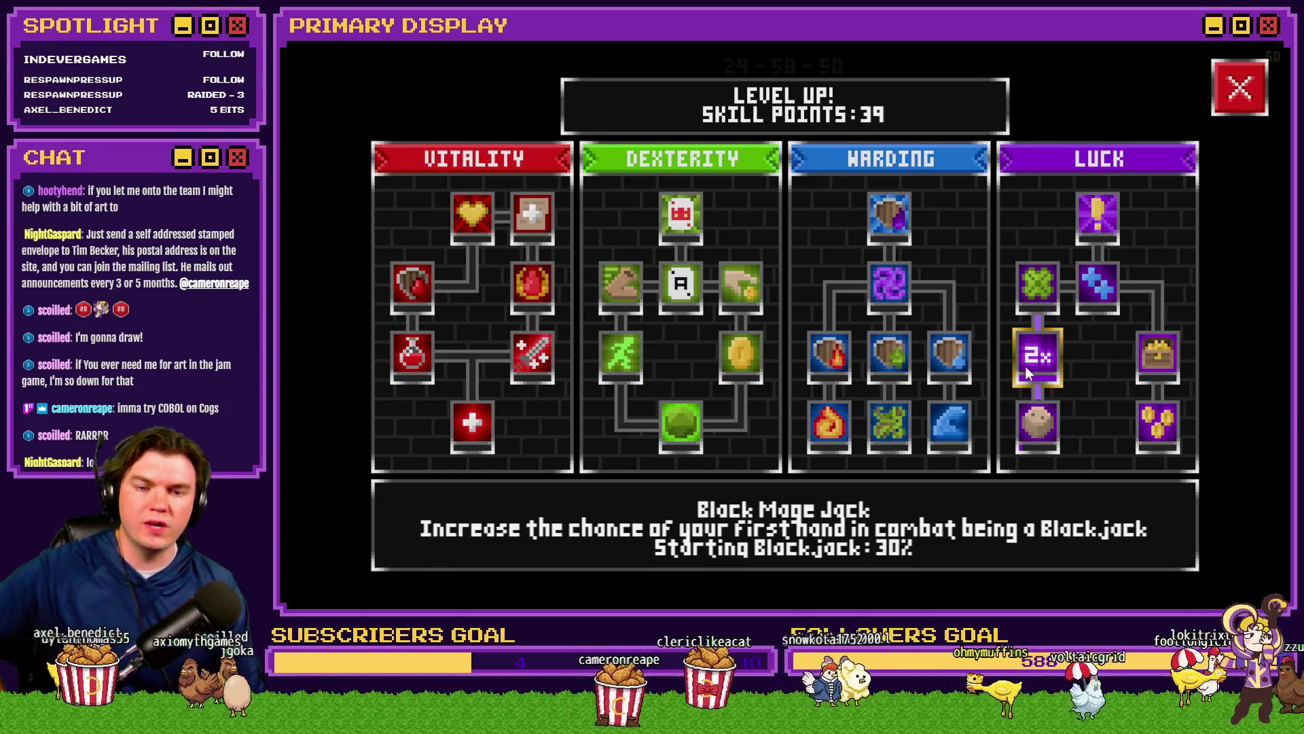
{"action": "key", "text": "Escape"}
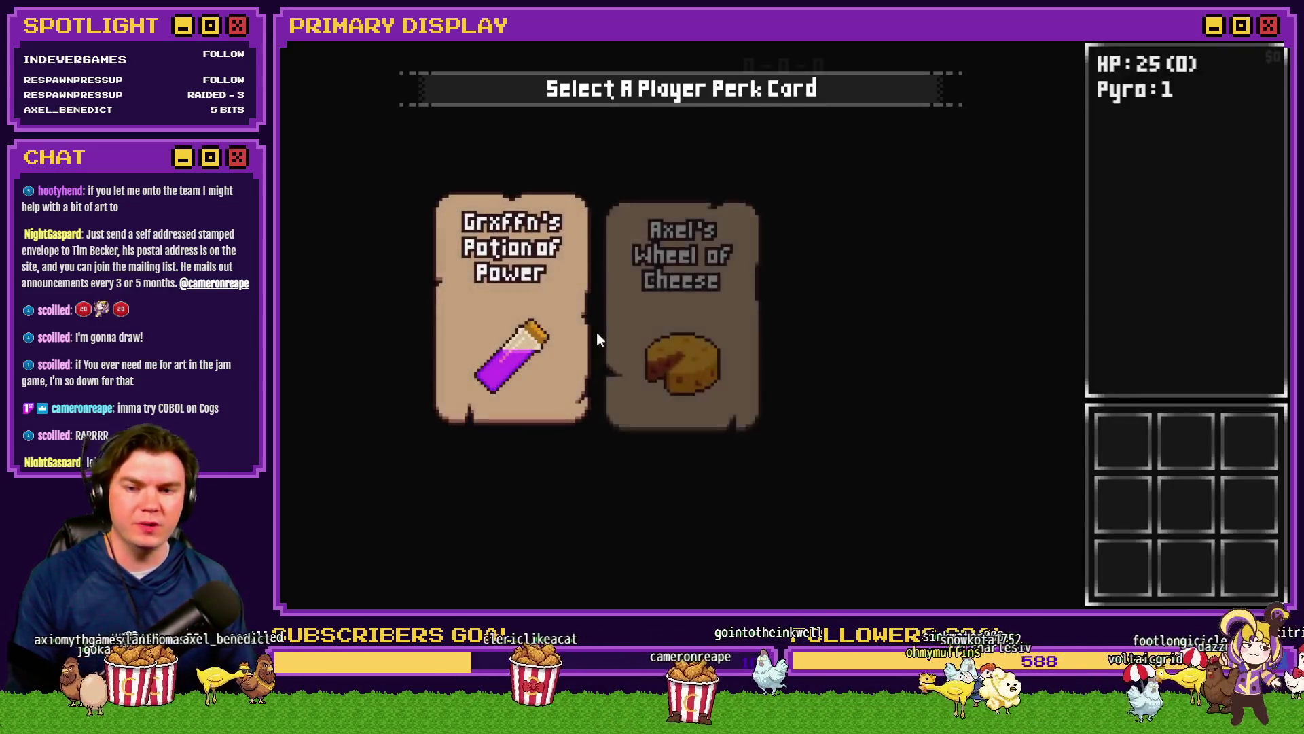
Step: Take Axel's Wheel of Cheese perk and max Black Mage Jack at 30% Starting Blackjack
{"action": "left_click", "coordinate": [671, 348]}
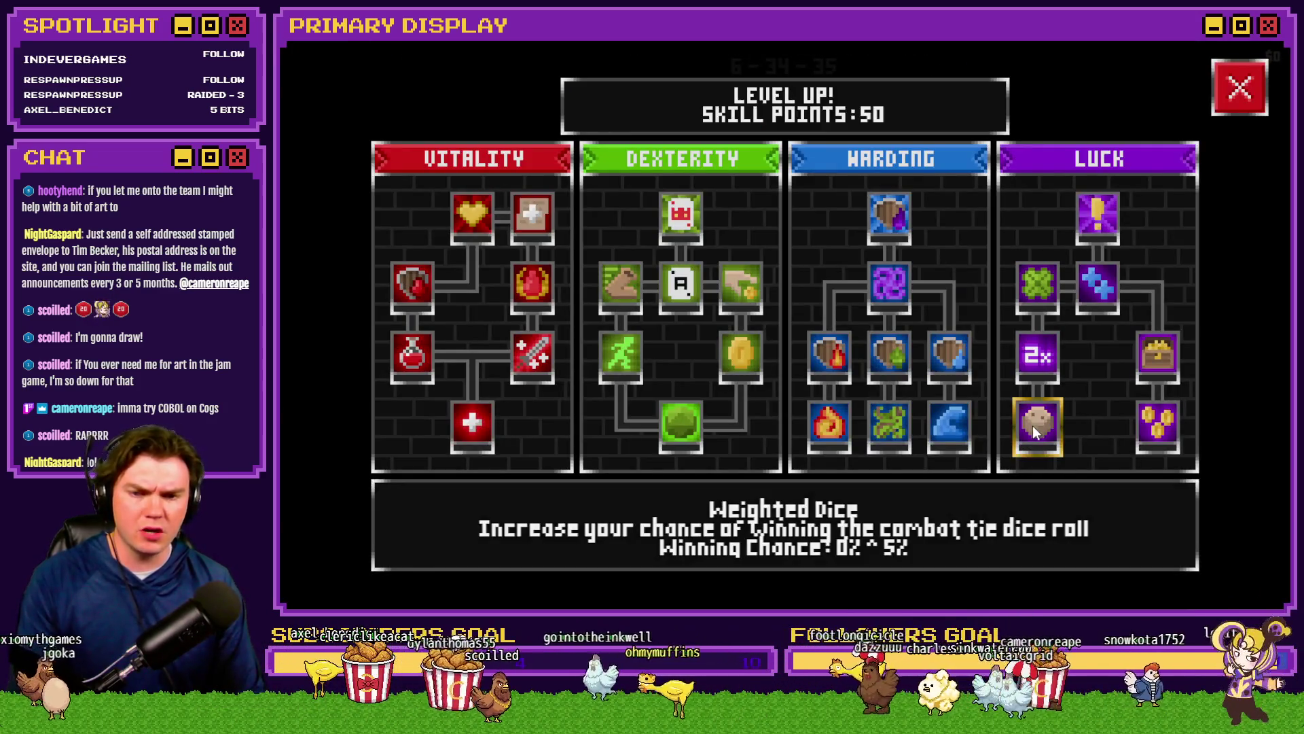
{"action": "left_click", "coordinate": [1045, 361]}
{"action": "left_click", "coordinate": [1046, 365]}
{"action": "left_click", "coordinate": [1046, 365]}
{"action": "left_click", "coordinate": [1046, 365]}
{"action": "left_click", "coordinate": [1046, 365]}
{"action": "left_click", "coordinate": [1047, 365]}
{"action": "left_click", "coordinate": [1047, 363]}
{"action": "left_click", "coordinate": [1046, 364]}
{"action": "left_click", "coordinate": [1046, 363]}
{"action": "left_click", "coordinate": [1046, 364]}
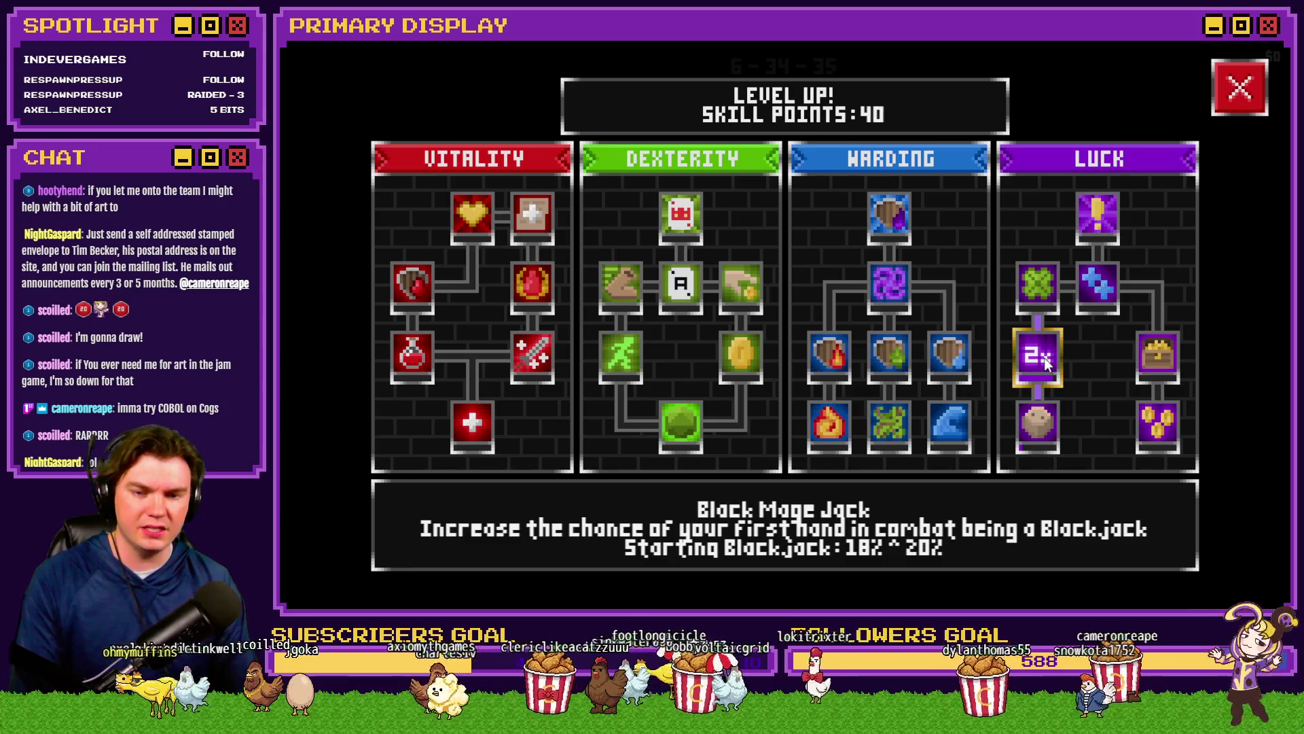
{"action": "left_click", "coordinate": [1046, 363]}
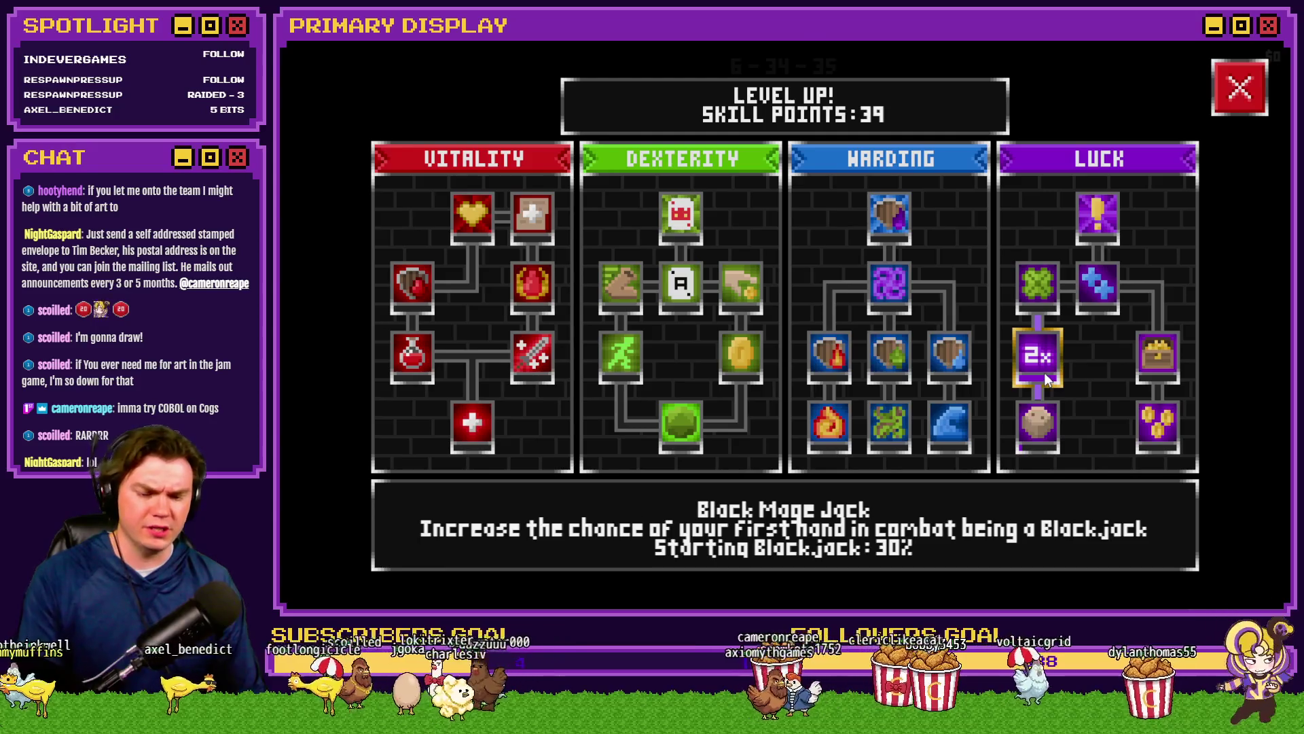
{"action": "key", "text": "F9"}
Step: Check PlayerSkill-LCK 3 reads 10 in debug range V[0721-0730], then end the playtest
{"action": "key", "text": "Up"}
{"action": "scroll", "coordinate": [410, 372], "scroll_direction": "up", "scroll_amount": 15}
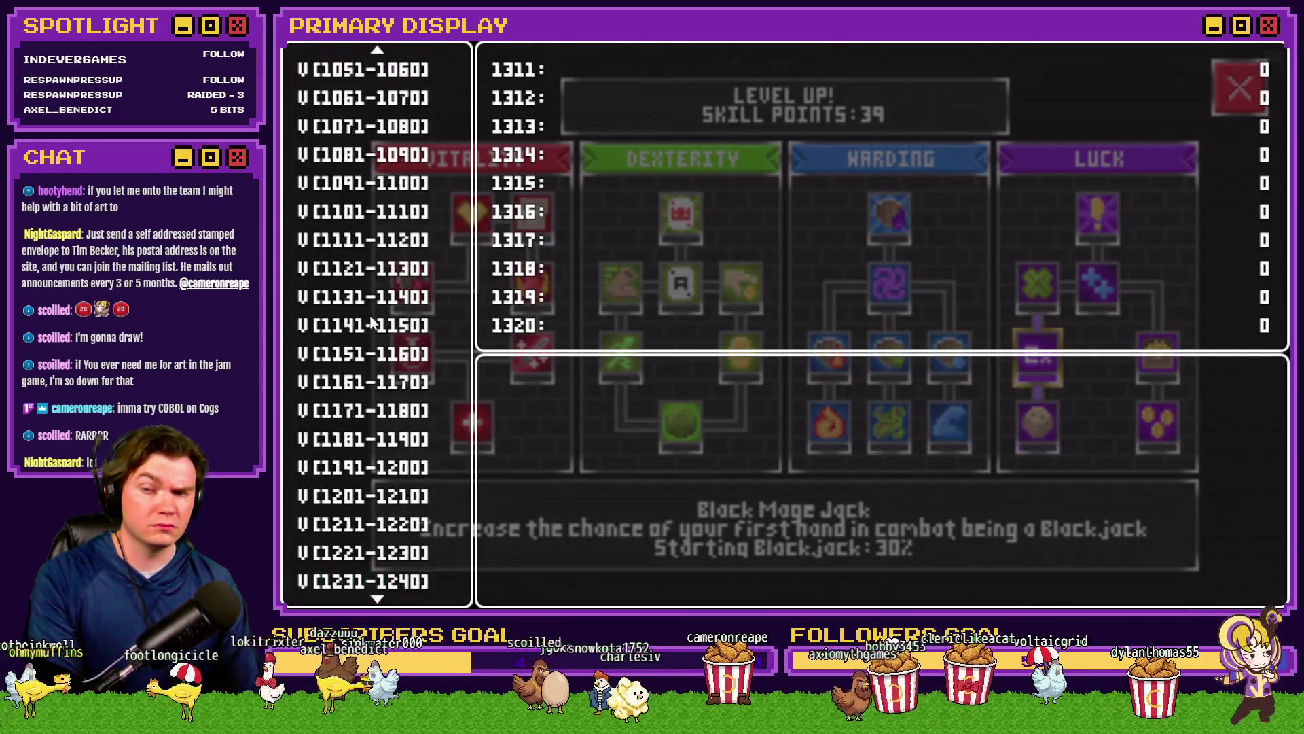
{"action": "scroll", "coordinate": [410, 374], "scroll_direction": "up", "scroll_amount": 5}
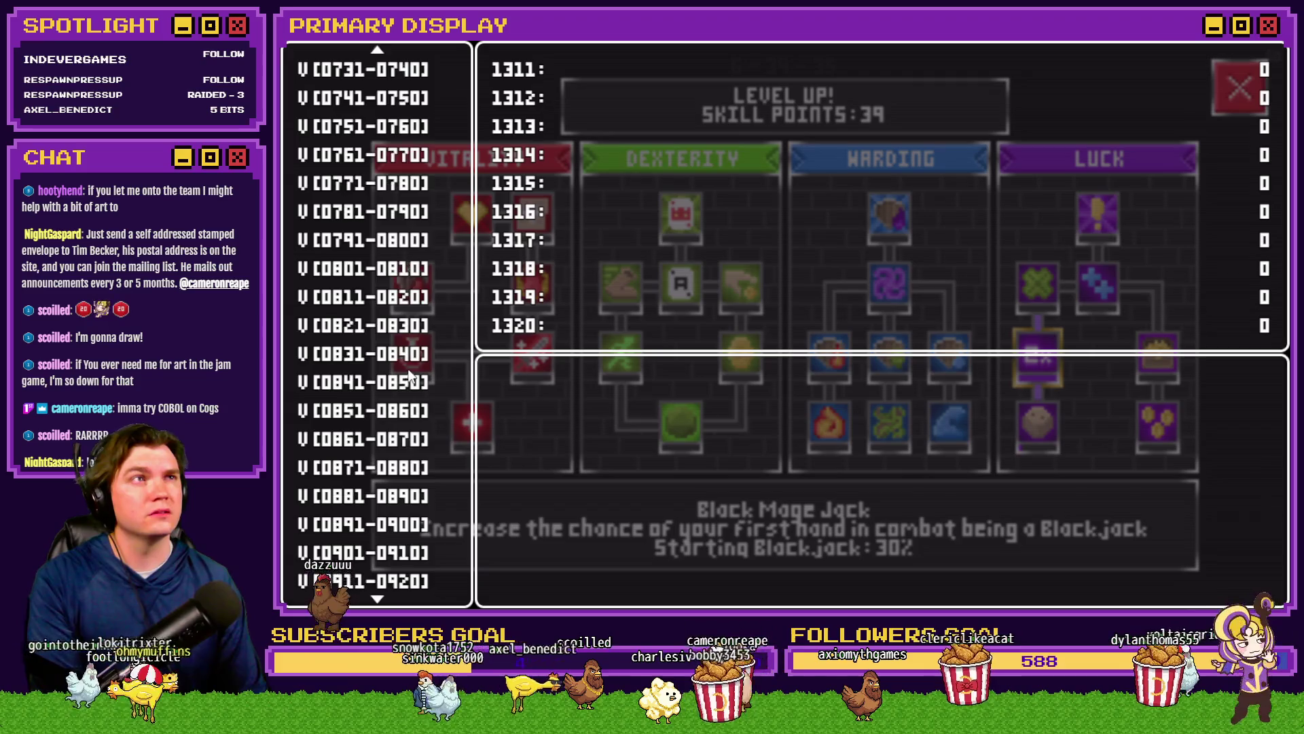
{"action": "key", "text": "Up"}
{"action": "key", "text": "Up"}
{"action": "key", "text": "Up"}
{"action": "key", "text": "Up"}
{"action": "key", "text": "Up"}
{"action": "key", "text": "Up"}
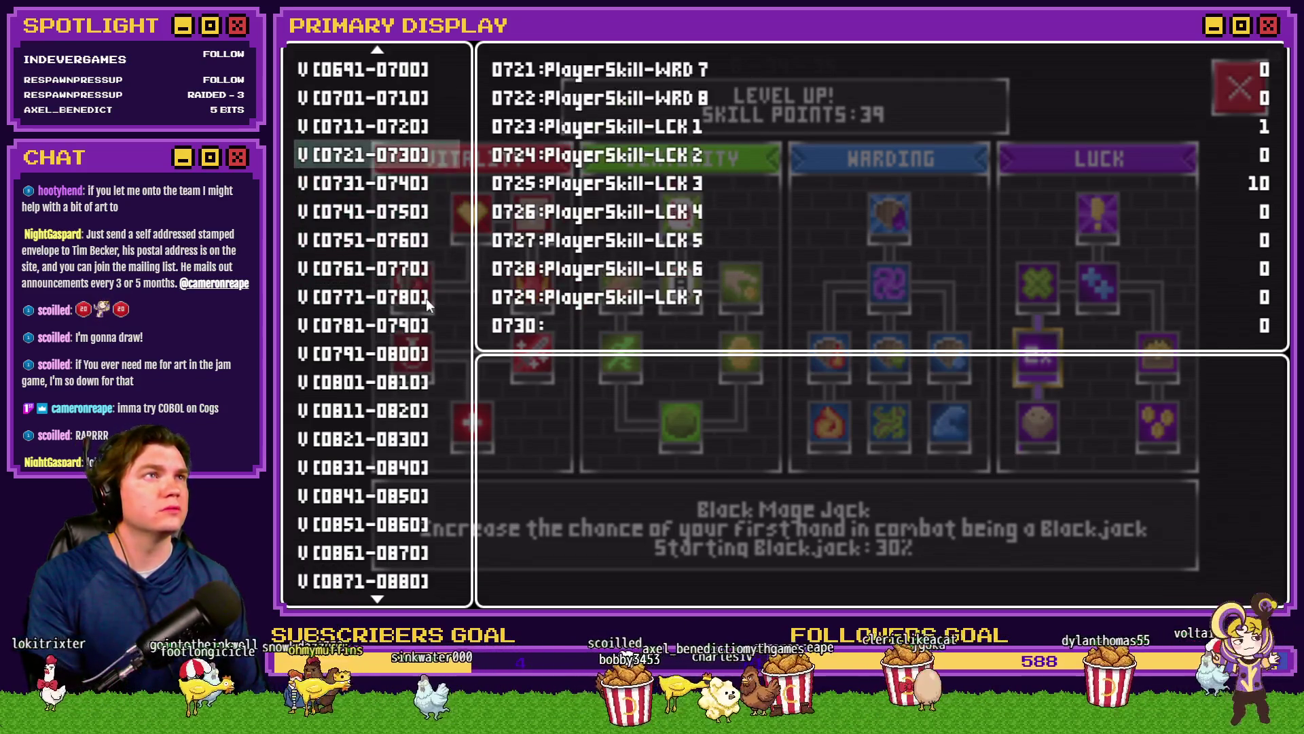
{"action": "key", "text": "Down"}
{"action": "key", "text": "Down"}
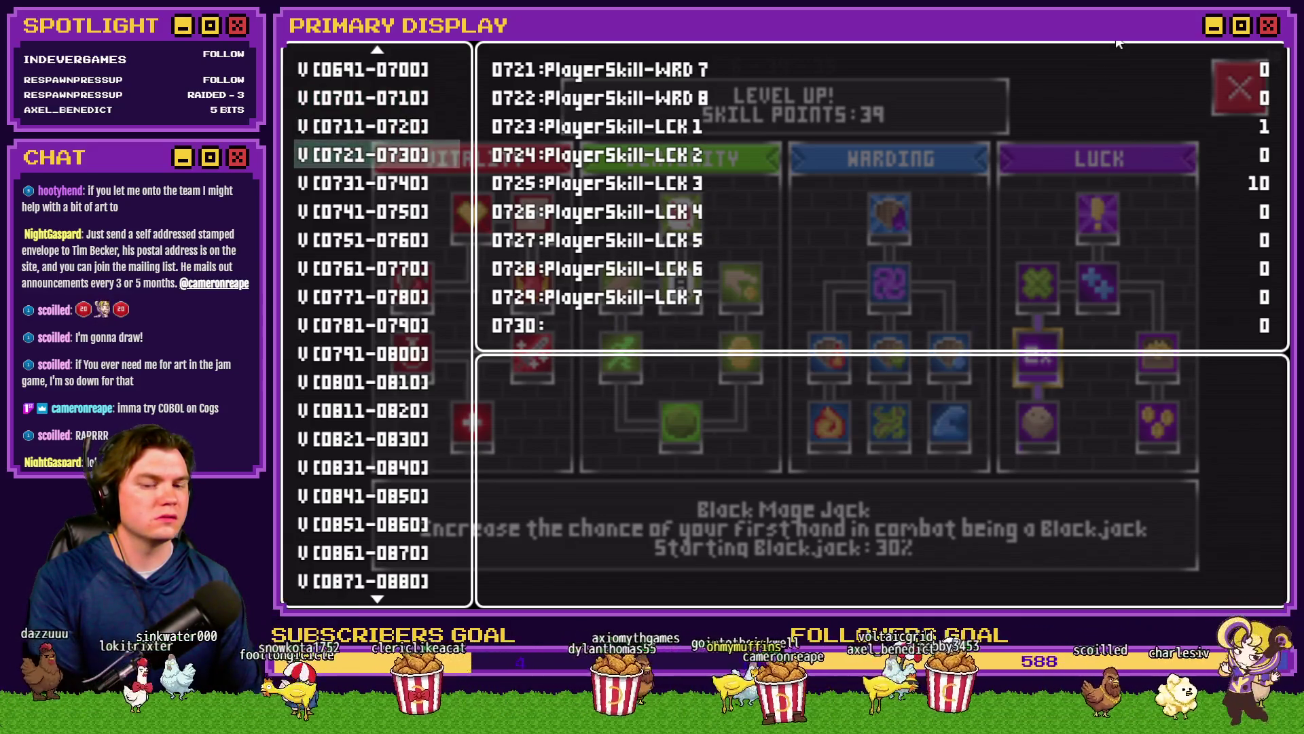
{"action": "left_click", "coordinate": [1278, 30]}
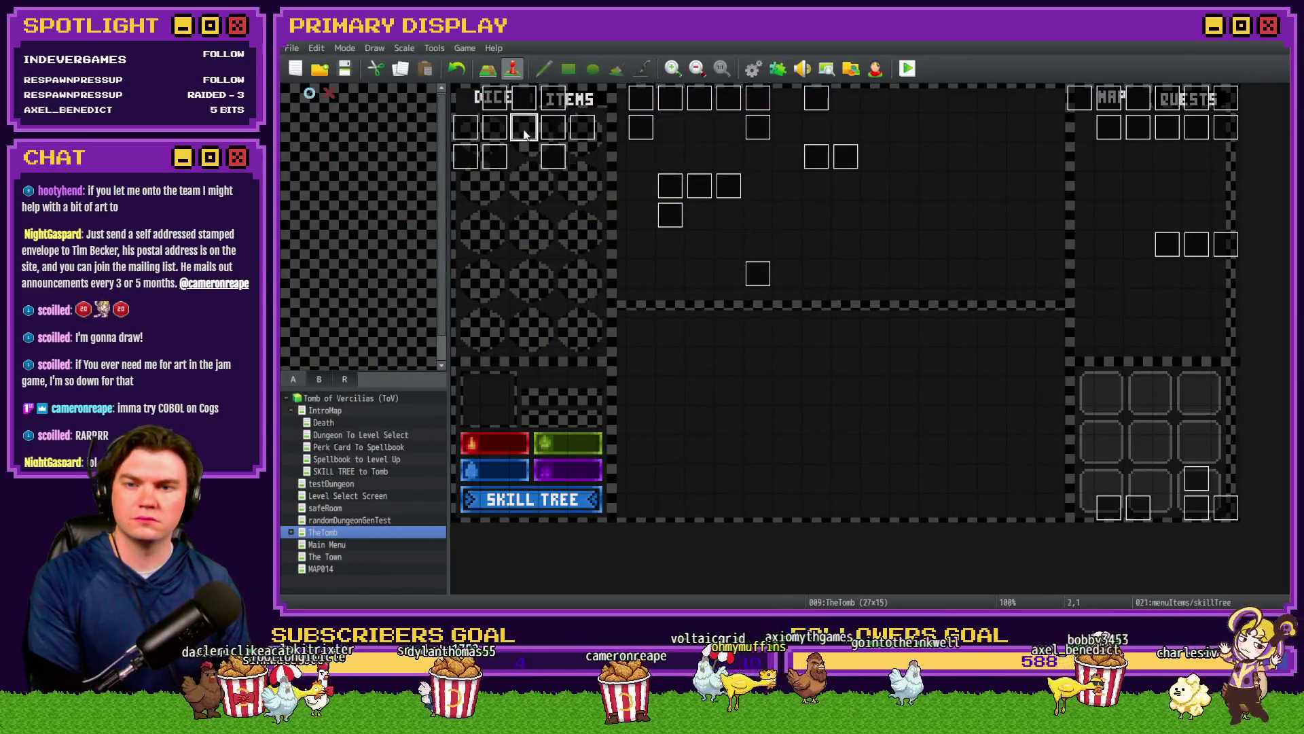
Step: Open the skillTree event and scroll its Contents to the Luck Skill 3 Black Mage Jack commands
{"action": "double_click", "coordinate": [523, 126]}
{"action": "scroll", "coordinate": [1075, 315], "scroll_direction": "down", "scroll_amount": 5}
{"action": "scroll", "coordinate": [1080, 367], "scroll_direction": "down", "scroll_amount": 10}
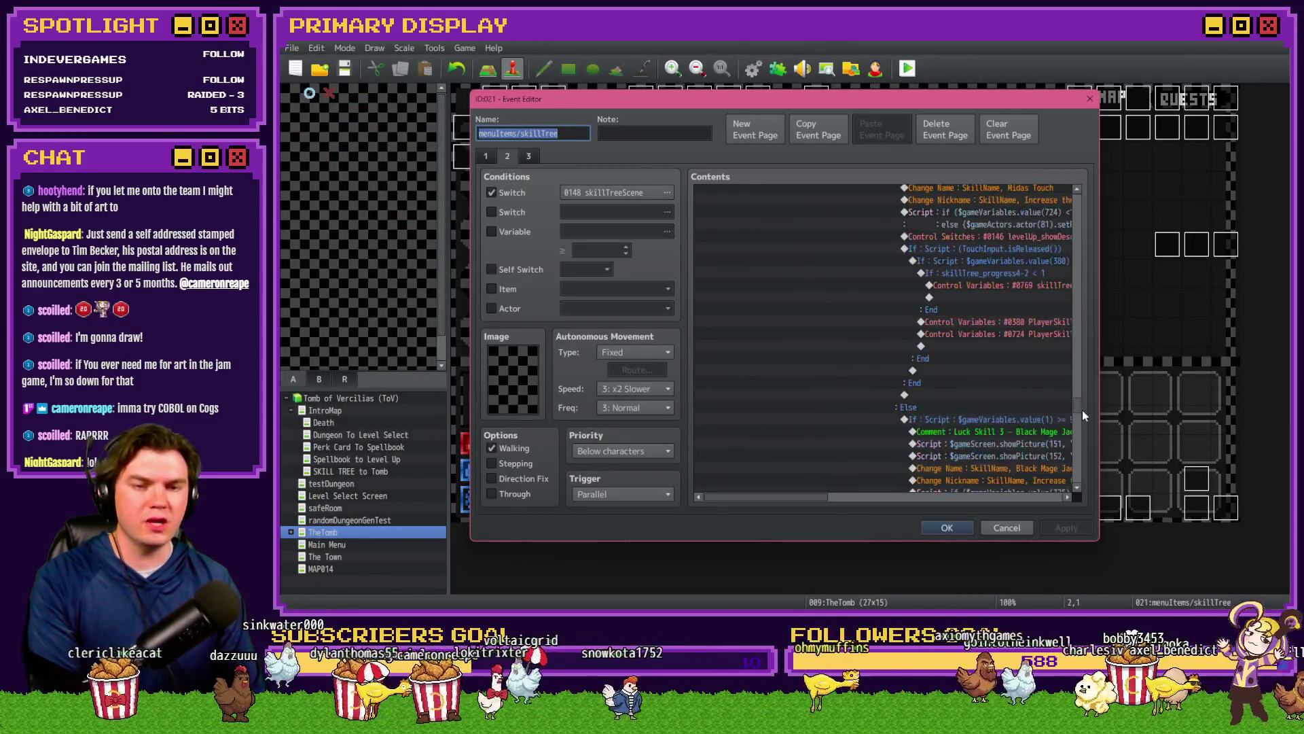
{"action": "left_click_drag", "start_coordinate": [752, 501], "coordinate": [818, 507]}
{"action": "scroll", "coordinate": [853, 412], "scroll_direction": "down", "scroll_amount": 2}
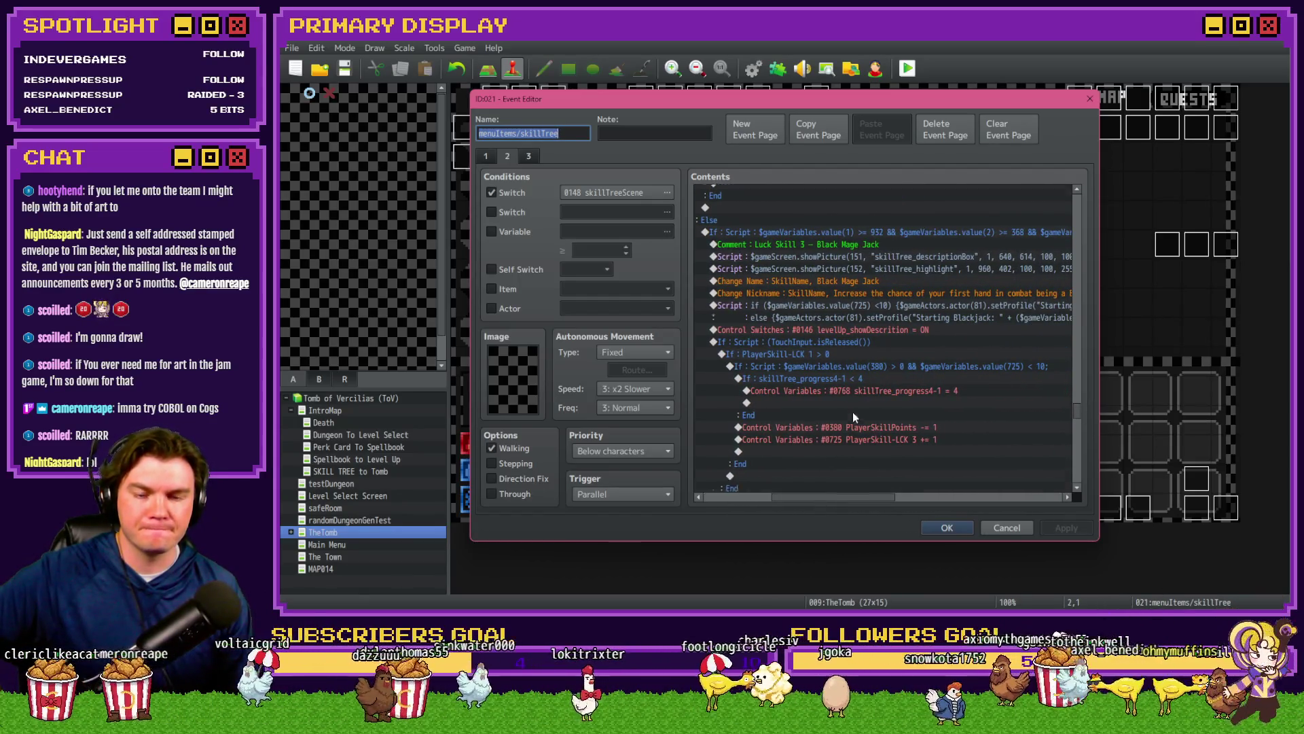
{"action": "scroll", "coordinate": [856, 420], "scroll_direction": "up", "scroll_amount": 1}
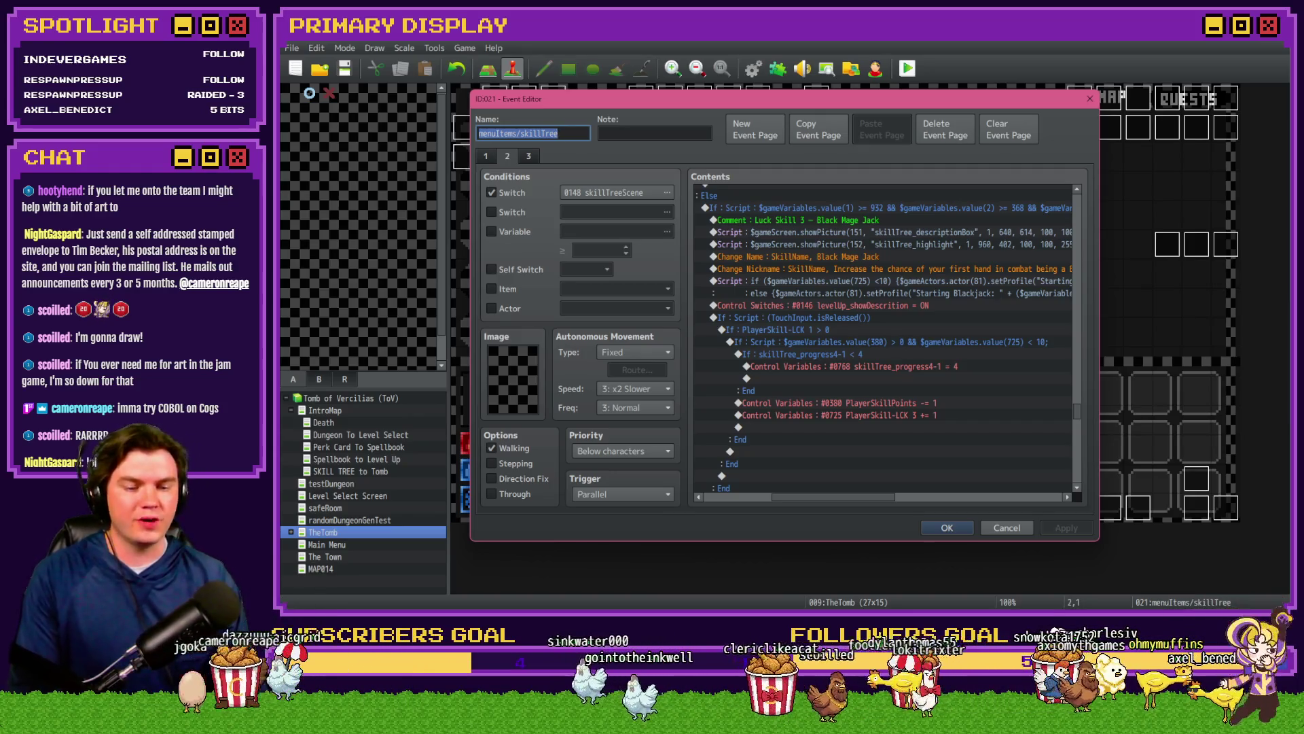
{"action": "key", "text": "alt+Tab"}
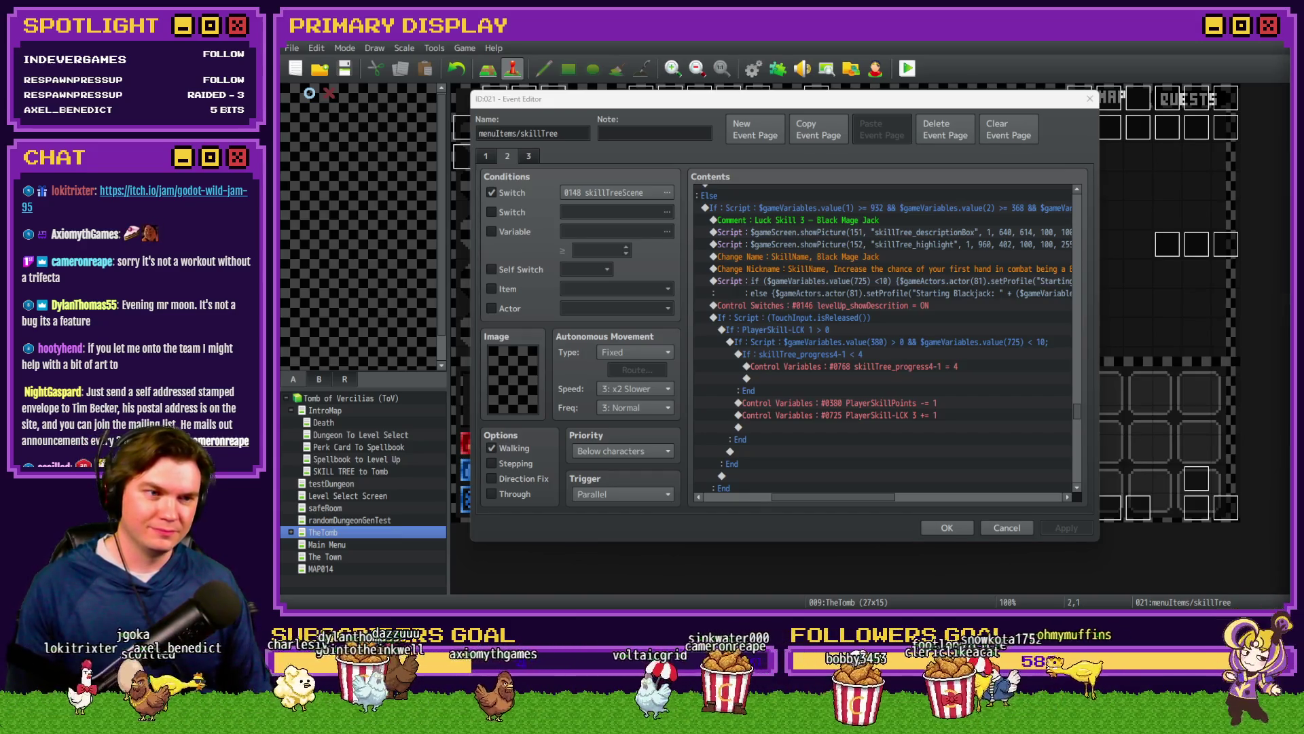
{"action": "key", "text": "alt+Tab"}
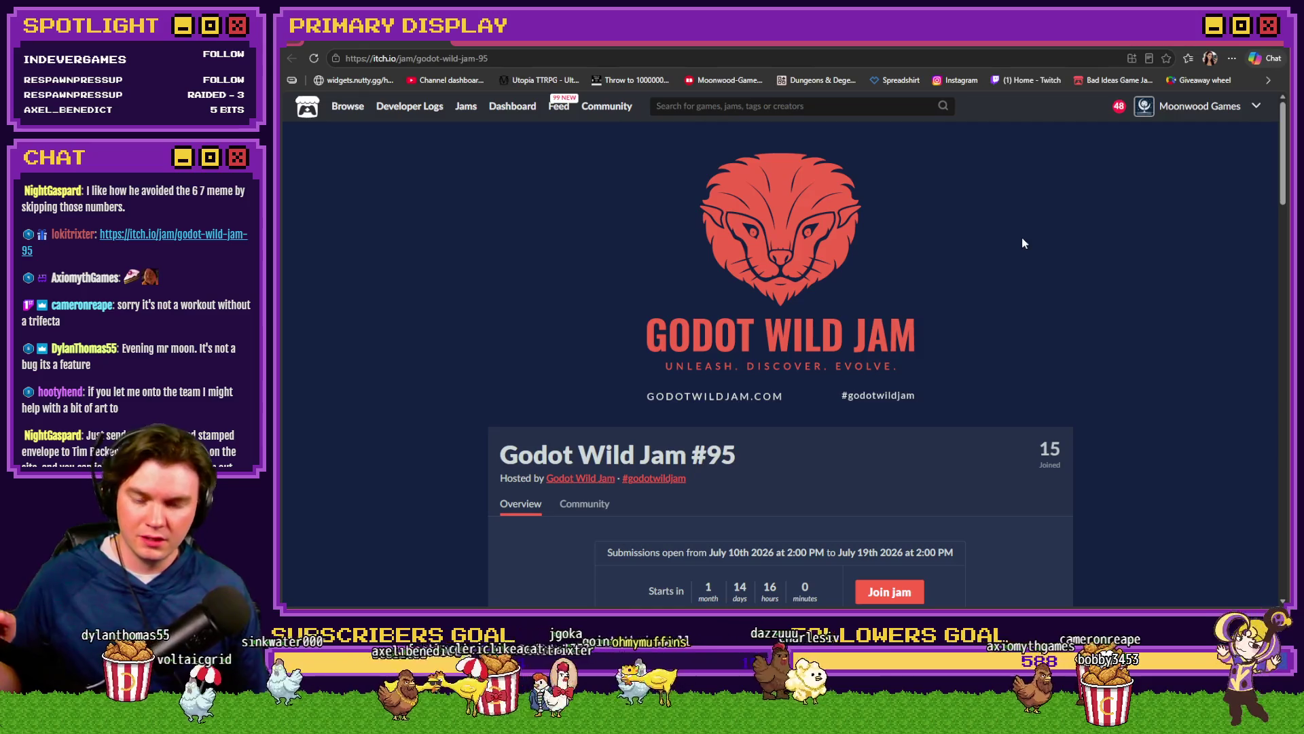
{"action": "scroll", "coordinate": [1083, 232], "scroll_direction": "down", "scroll_amount": 2}
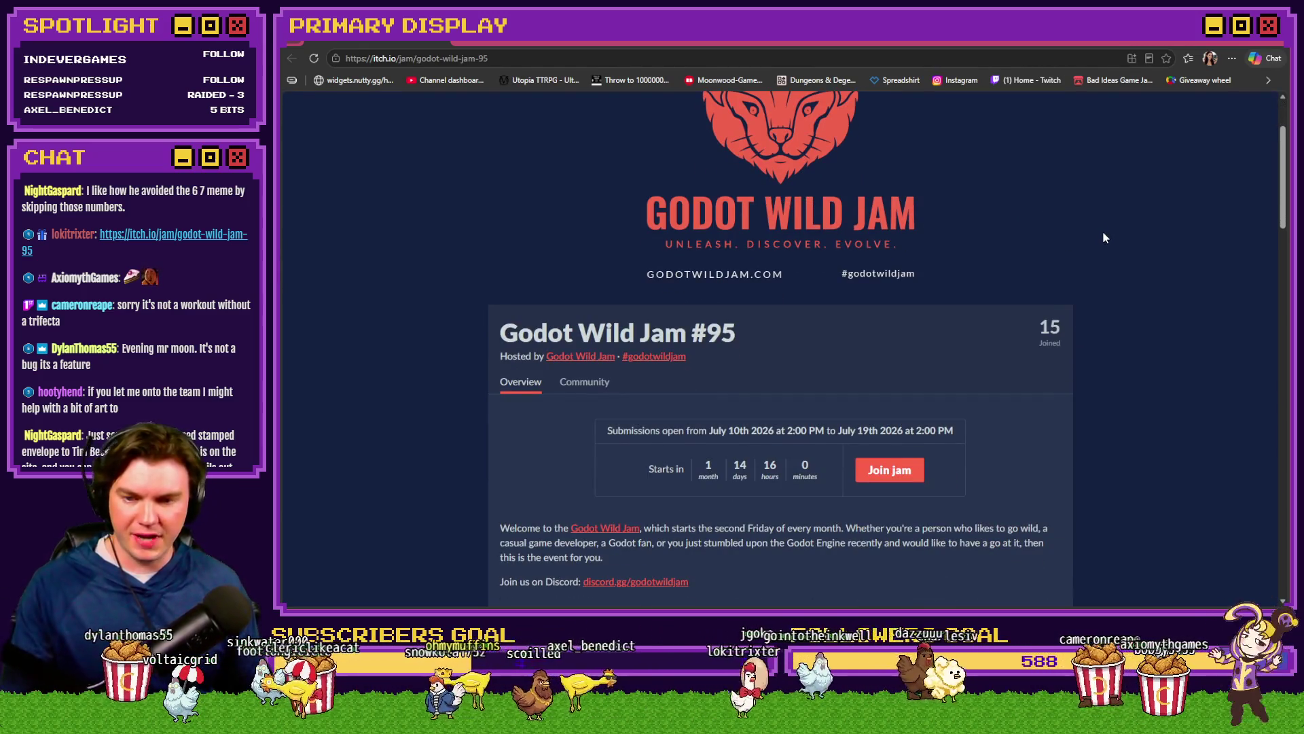
{"action": "scroll", "coordinate": [1106, 241], "scroll_direction": "down", "scroll_amount": 5}
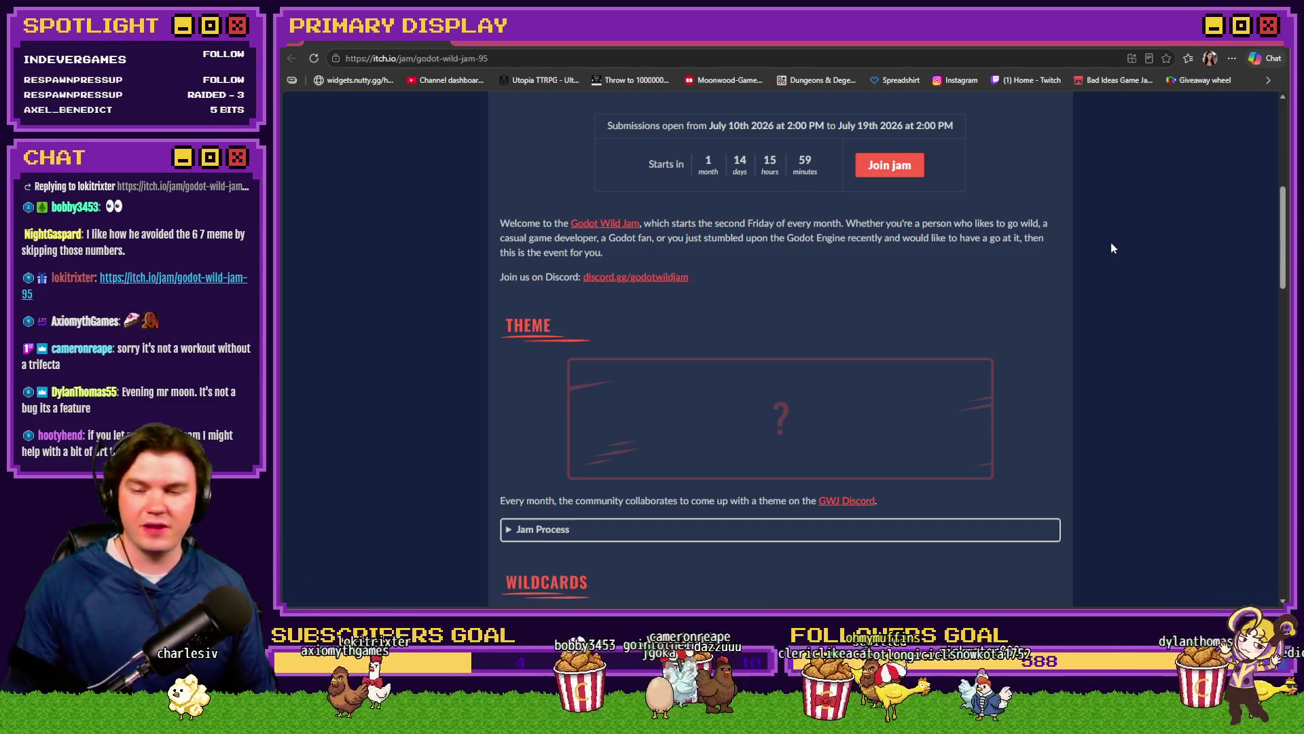
{"action": "scroll", "coordinate": [1110, 242], "scroll_direction": "down", "scroll_amount": 5}
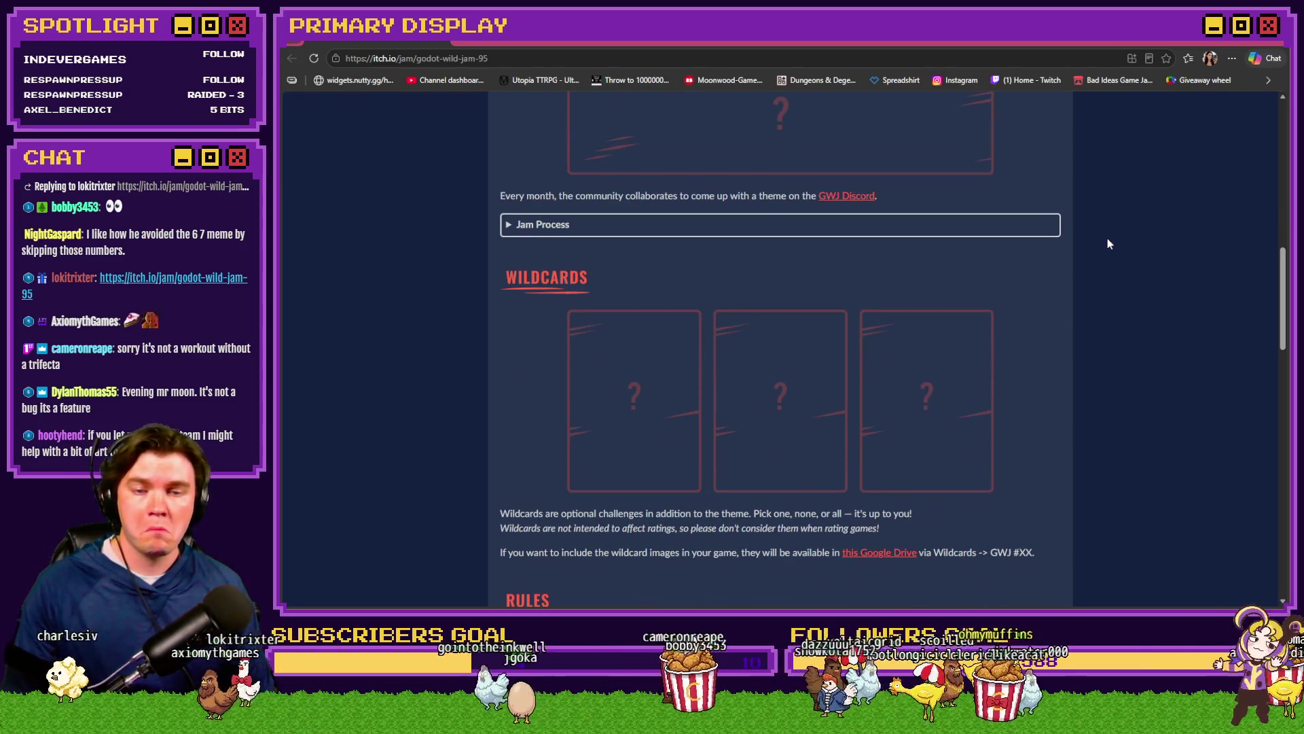
{"action": "scroll", "coordinate": [1109, 242], "scroll_direction": "up", "scroll_amount": 8}
{"action": "scroll", "coordinate": [1111, 244], "scroll_direction": "down", "scroll_amount": 9}
{"action": "scroll", "coordinate": [1111, 247], "scroll_direction": "up", "scroll_amount": 3}
{"action": "scroll", "coordinate": [1111, 247], "scroll_direction": "down", "scroll_amount": 3}
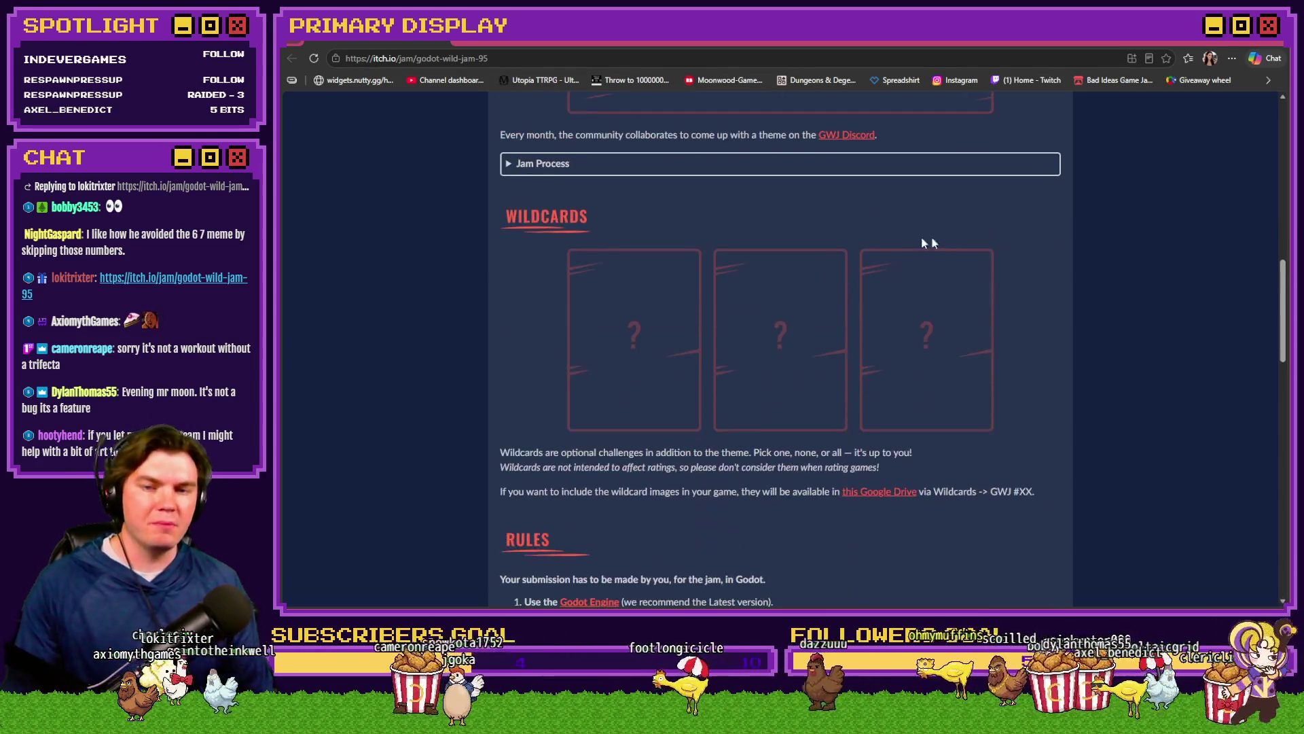
{"action": "left_click", "coordinate": [509, 166]}
{"action": "left_click", "coordinate": [511, 167]}
{"action": "scroll", "coordinate": [469, 248], "scroll_direction": "down", "scroll_amount": 5}
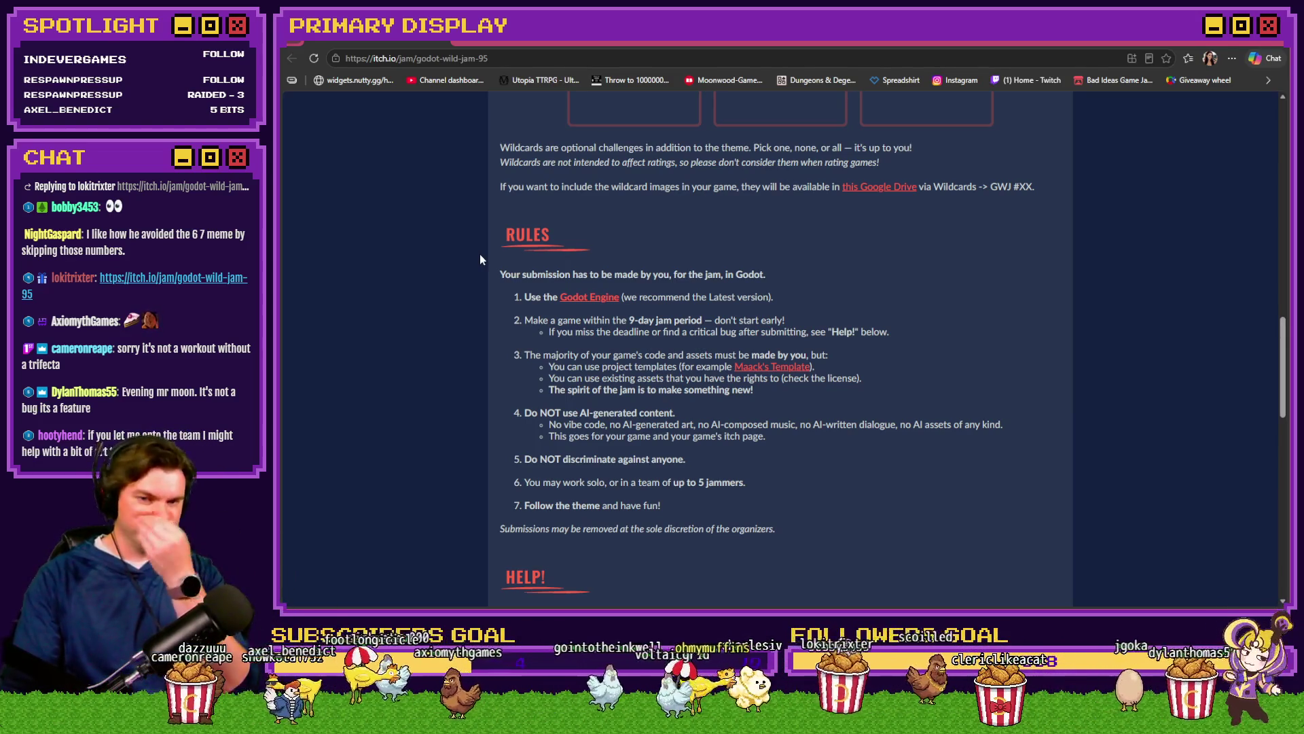
{"action": "scroll", "coordinate": [483, 294], "scroll_direction": "down", "scroll_amount": 5}
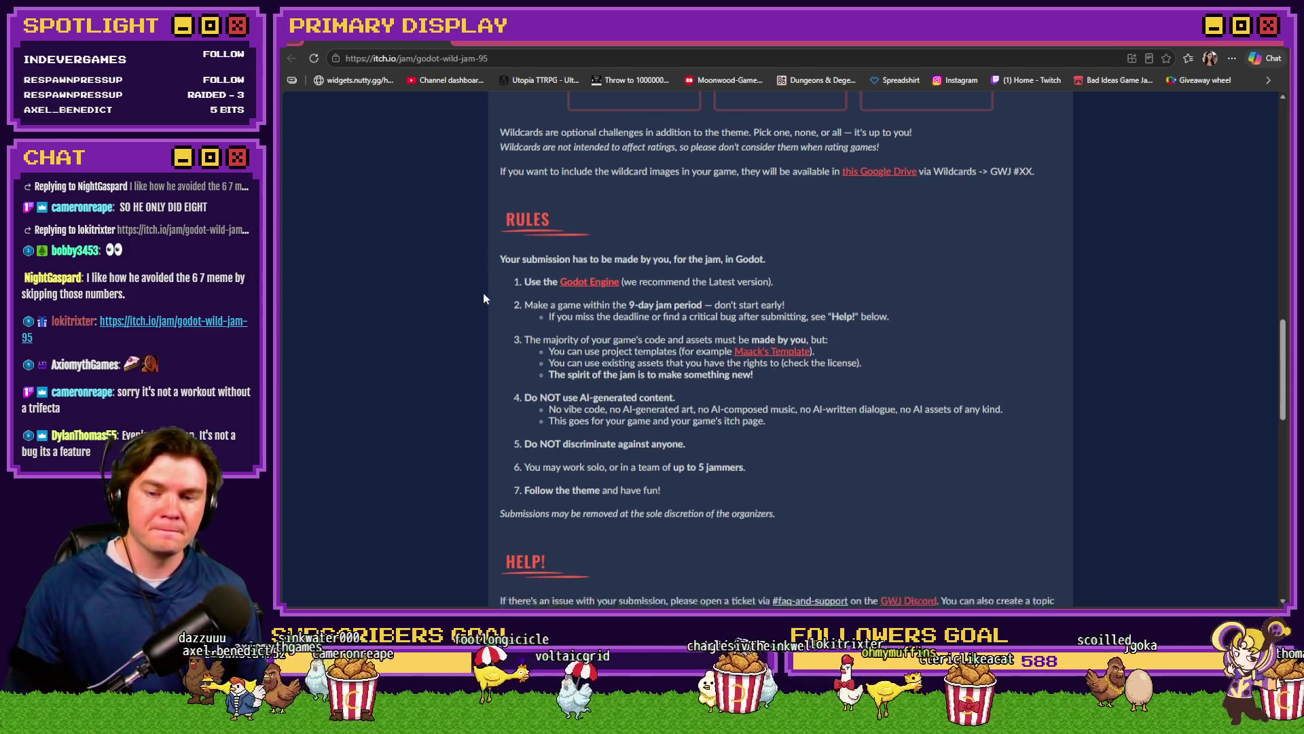
{"action": "scroll", "coordinate": [484, 294], "scroll_direction": "down", "scroll_amount": 1}
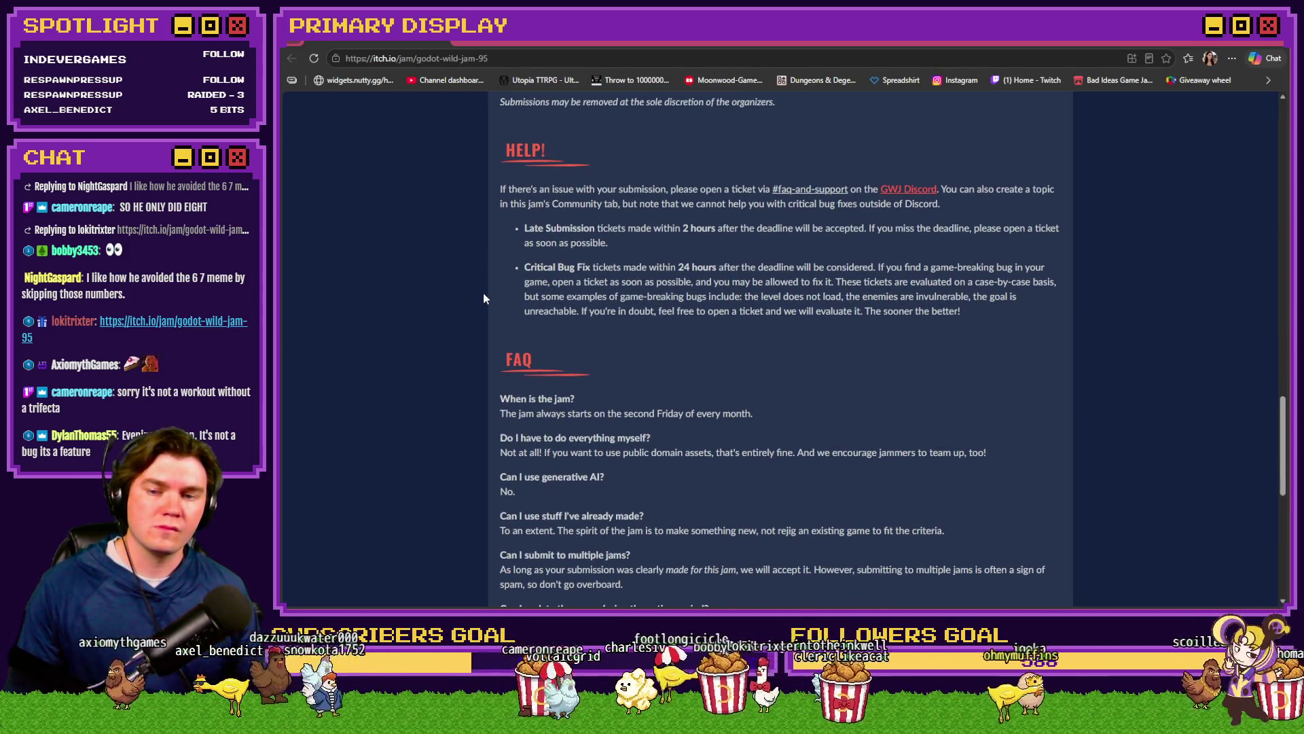
{"action": "scroll", "coordinate": [483, 297], "scroll_direction": "up", "scroll_amount": 20}
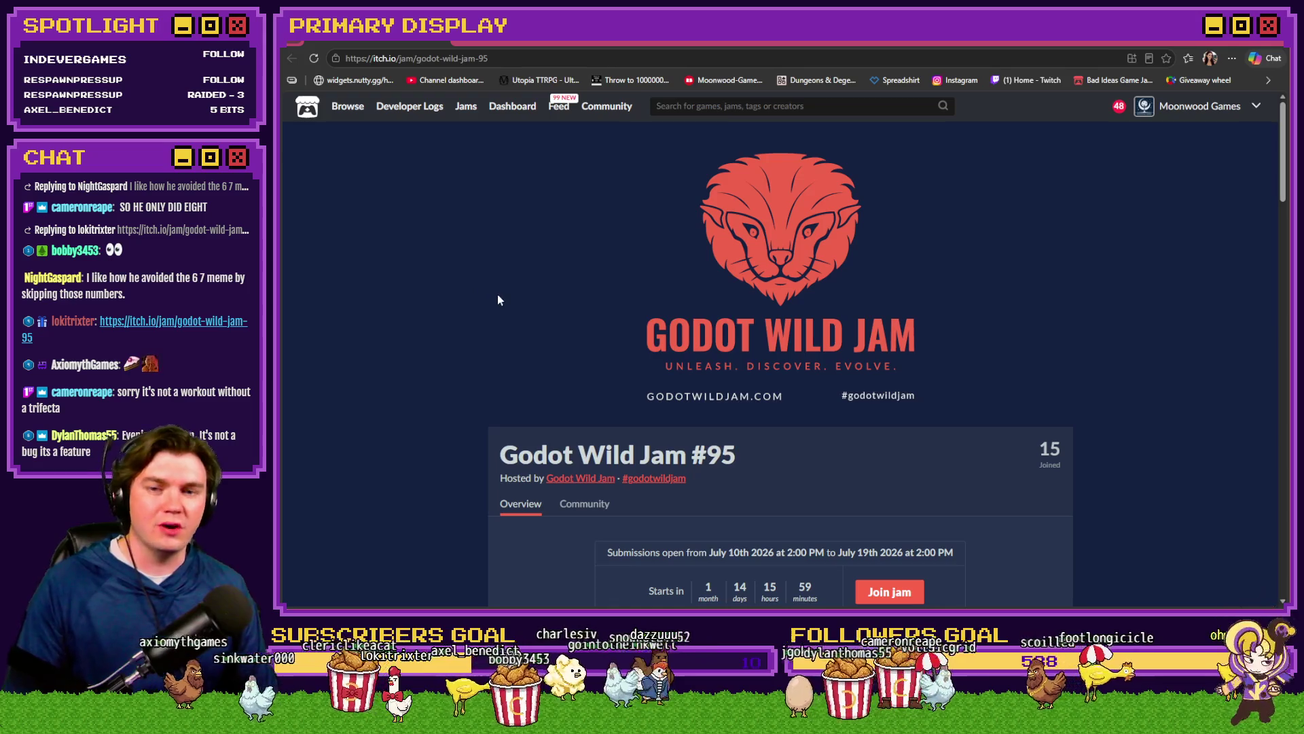
{"action": "scroll", "coordinate": [496, 291], "scroll_direction": "down", "scroll_amount": 5}
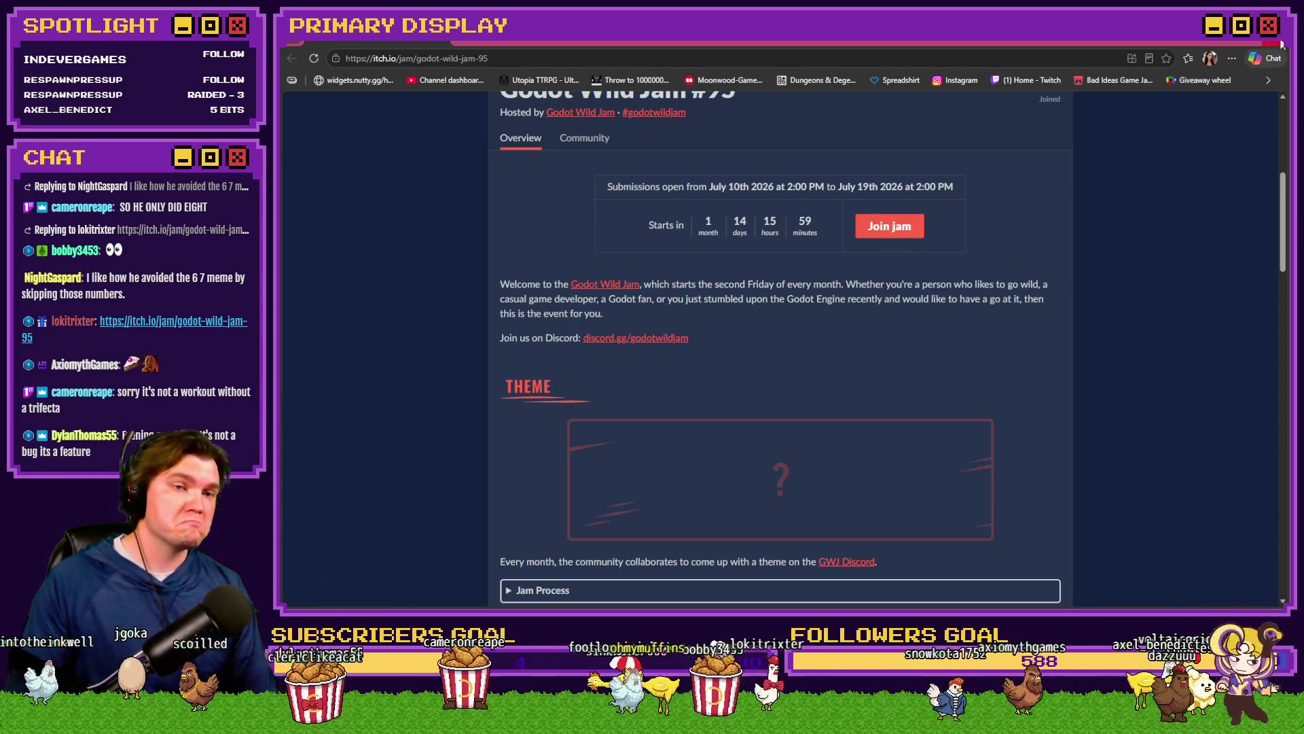
{"action": "left_click", "coordinate": [1281, 44]}
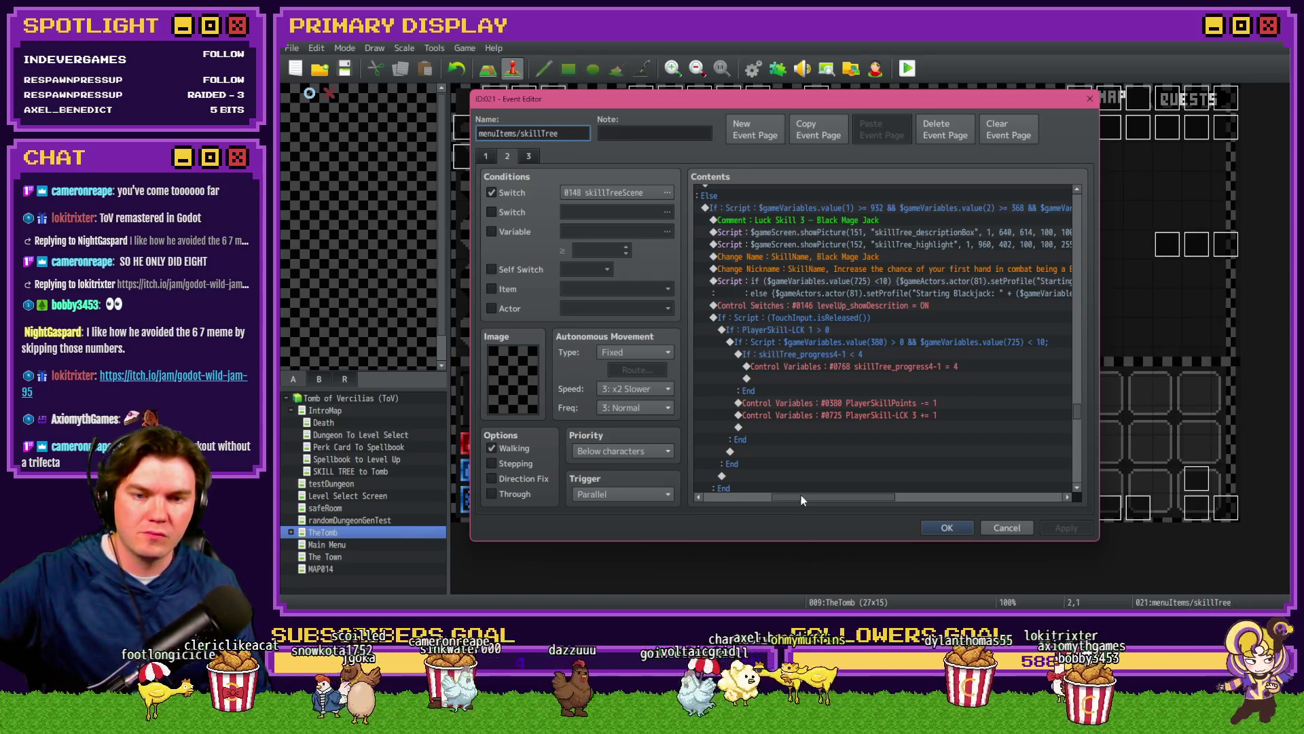
{"action": "mouse_move", "coordinate": [810, 496]}
{"action": "left_mouse_down"}
{"action": "mouse_move", "coordinate": [990, 503]}
{"action": "mouse_move", "coordinate": [792, 499]}
{"action": "mouse_move", "coordinate": [809, 500]}
{"action": "left_mouse_up"}
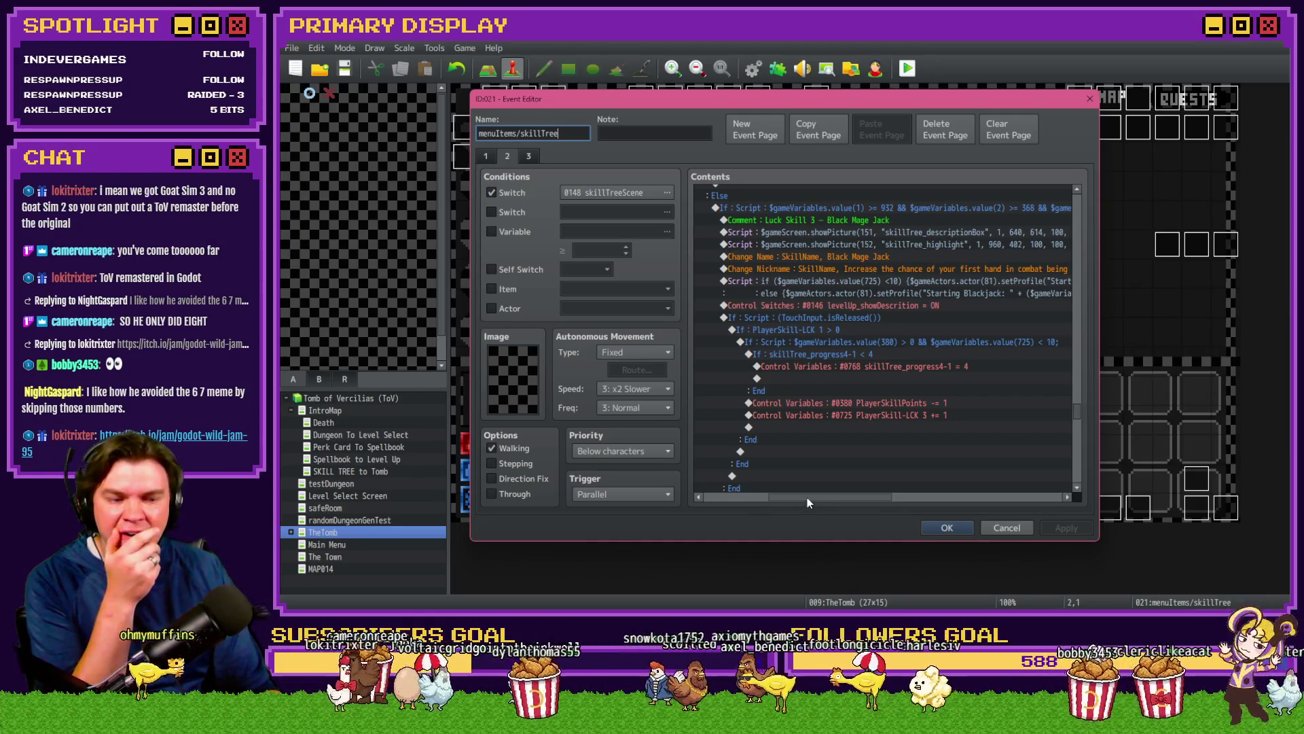
{"action": "left_click_drag", "start_coordinate": [807, 499], "coordinate": [809, 499]}
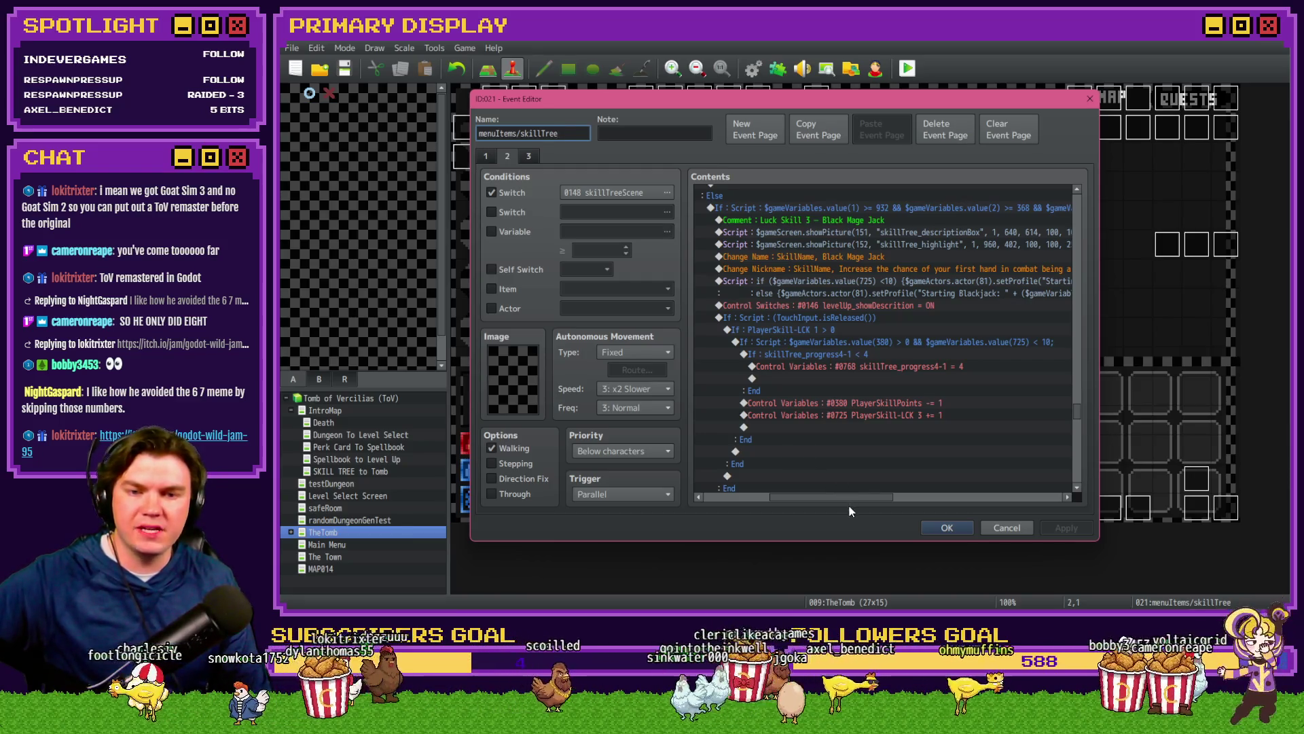
{"action": "mouse_move", "coordinate": [856, 499]}
{"action": "left_mouse_down"}
{"action": "mouse_move", "coordinate": [967, 506]}
{"action": "mouse_move", "coordinate": [842, 500]}
{"action": "mouse_move", "coordinate": [942, 505]}
{"action": "left_mouse_up"}
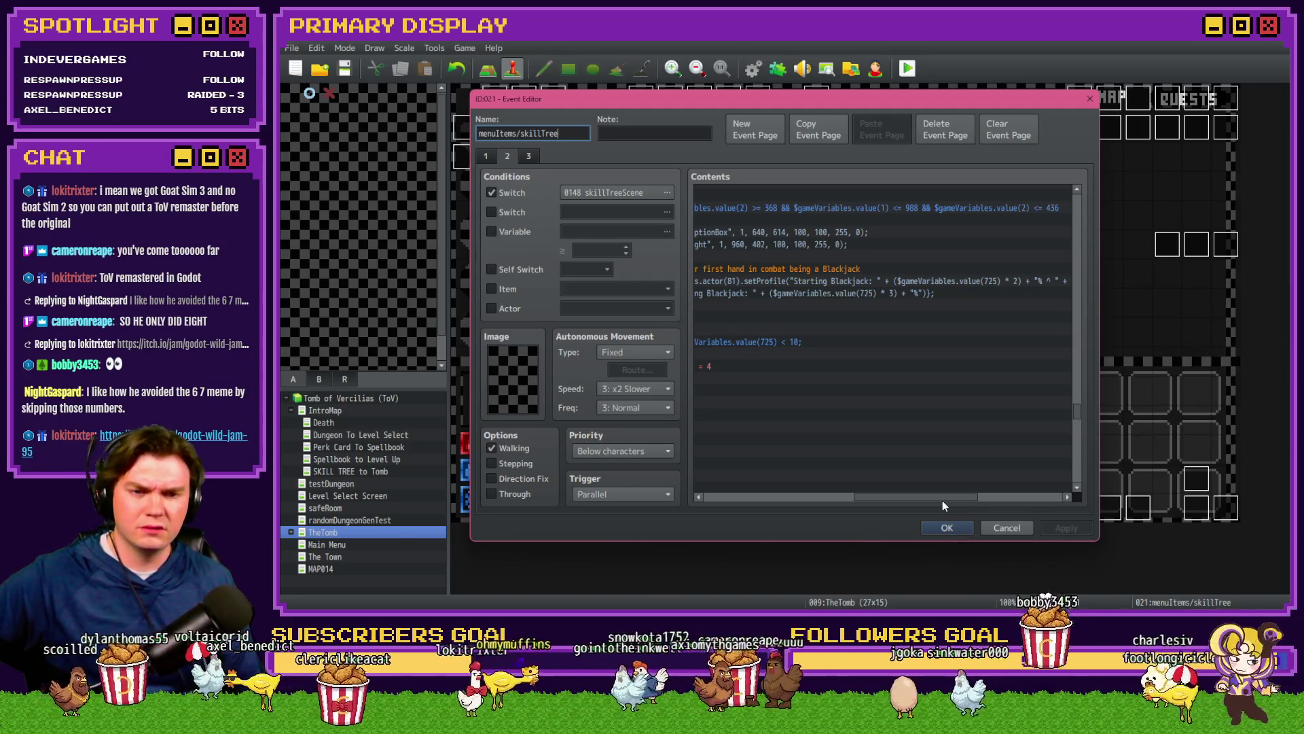
{"action": "mouse_move", "coordinate": [943, 502]}
{"action": "left_mouse_down"}
{"action": "mouse_move", "coordinate": [864, 502]}
{"action": "mouse_move", "coordinate": [1033, 503]}
{"action": "mouse_move", "coordinate": [947, 504]}
{"action": "left_mouse_up"}
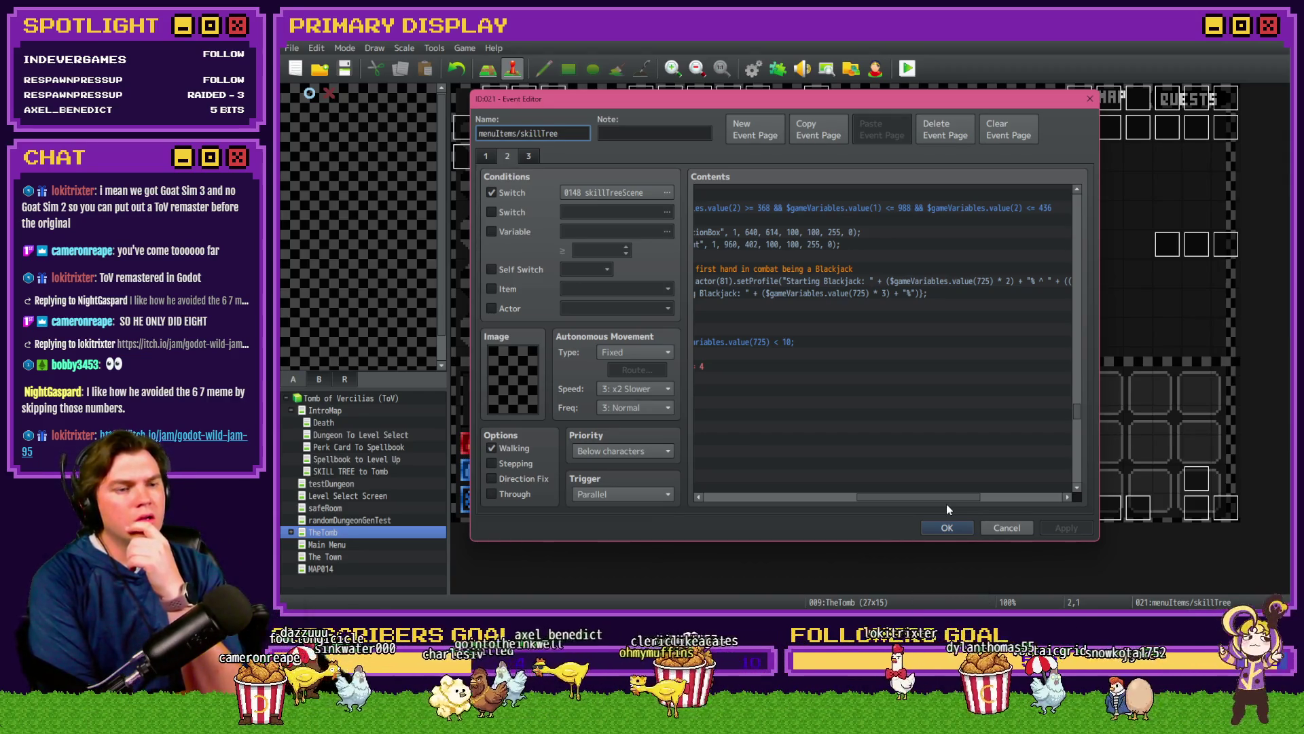
{"action": "mouse_move", "coordinate": [939, 499]}
{"action": "left_mouse_down"}
{"action": "mouse_move", "coordinate": [807, 492]}
{"action": "mouse_move", "coordinate": [852, 488]}
{"action": "left_mouse_up"}
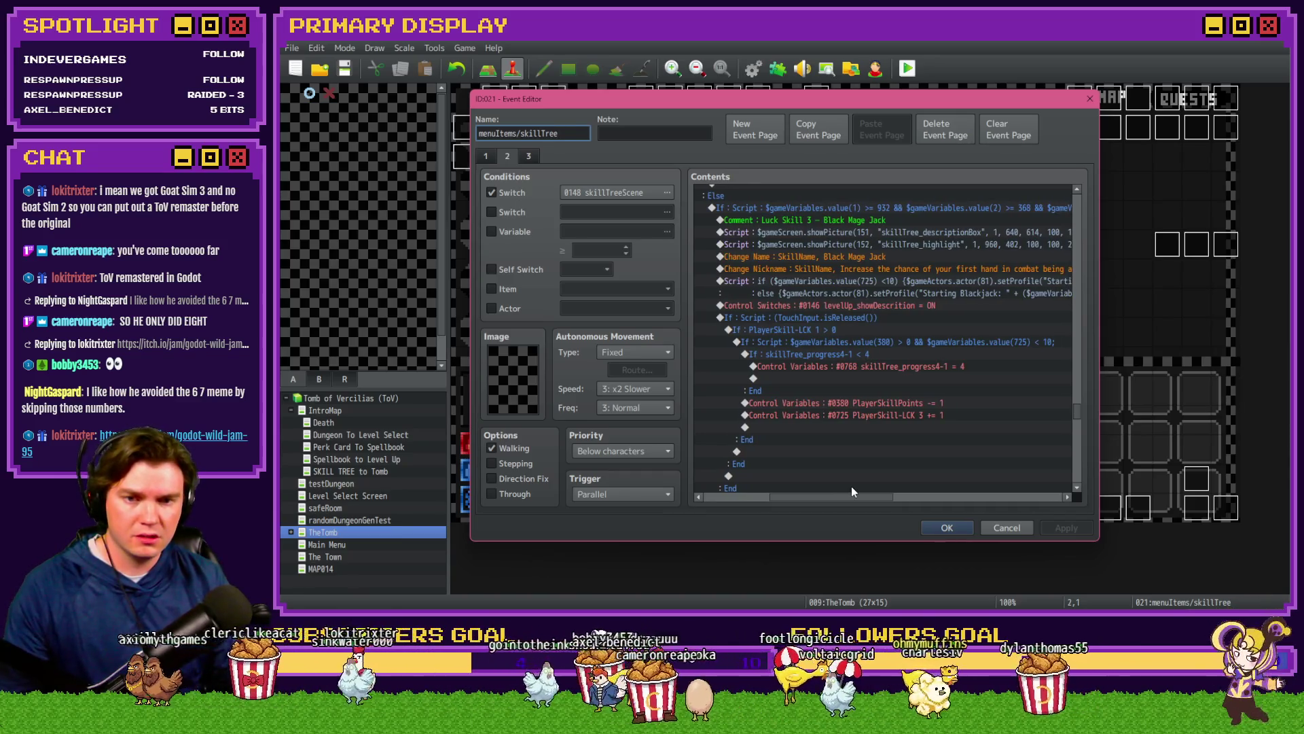
{"action": "left_click_drag", "start_coordinate": [850, 486], "coordinate": [921, 487]}
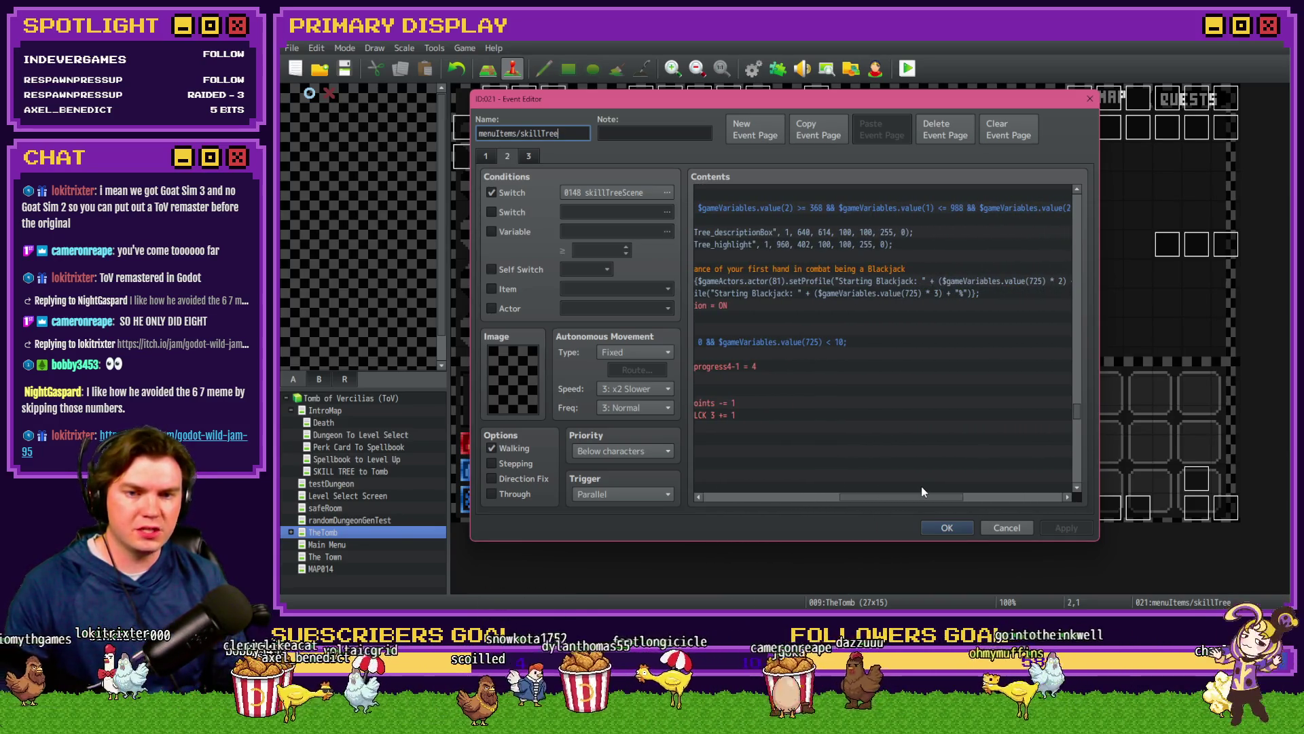
{"action": "left_click_drag", "start_coordinate": [921, 487], "coordinate": [974, 488]}
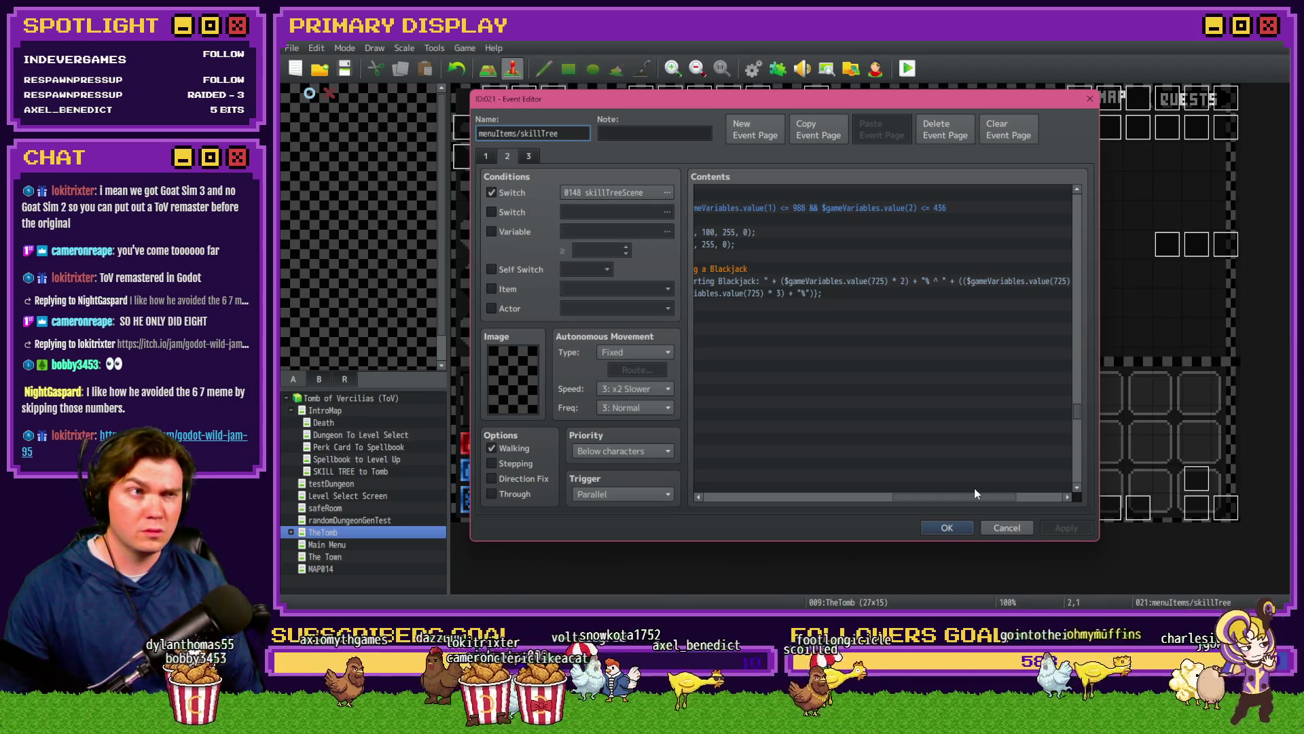
{"action": "left_click_drag", "start_coordinate": [974, 488], "coordinate": [852, 496]}
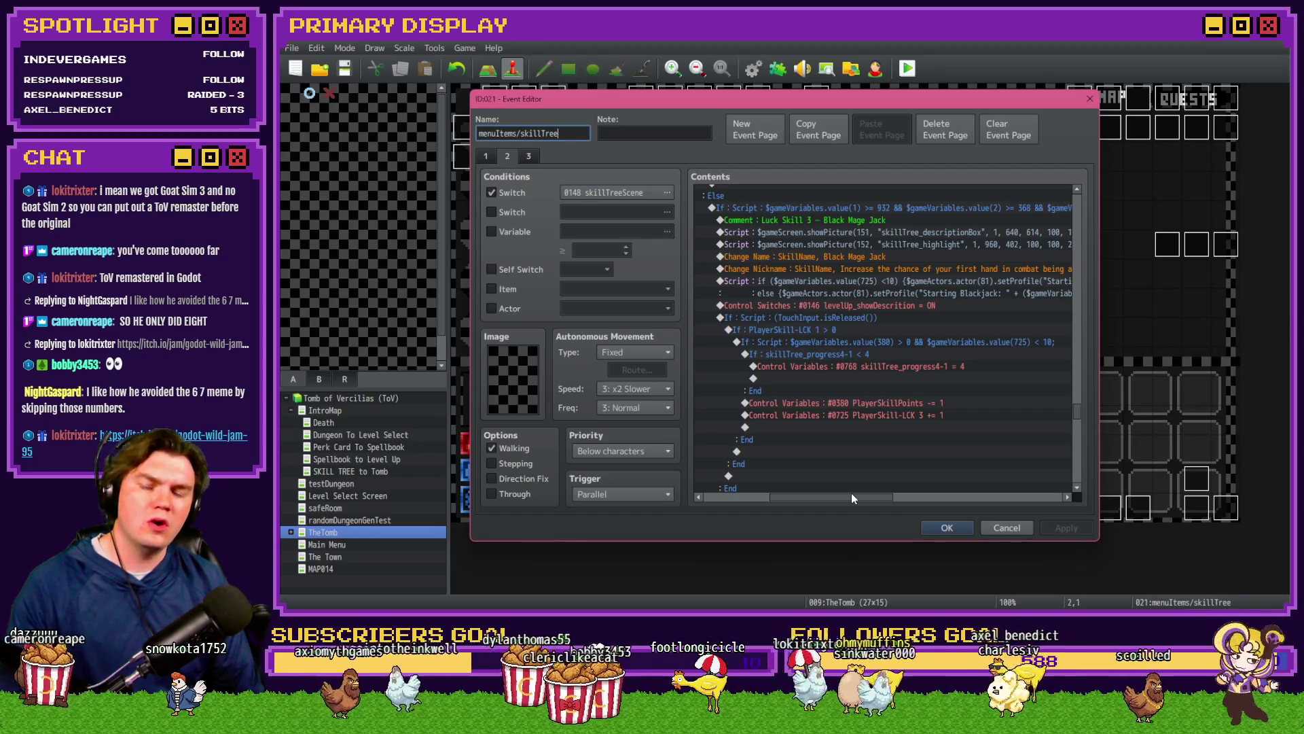
{"action": "scroll", "coordinate": [883, 469], "scroll_direction": "up", "scroll_amount": 7}
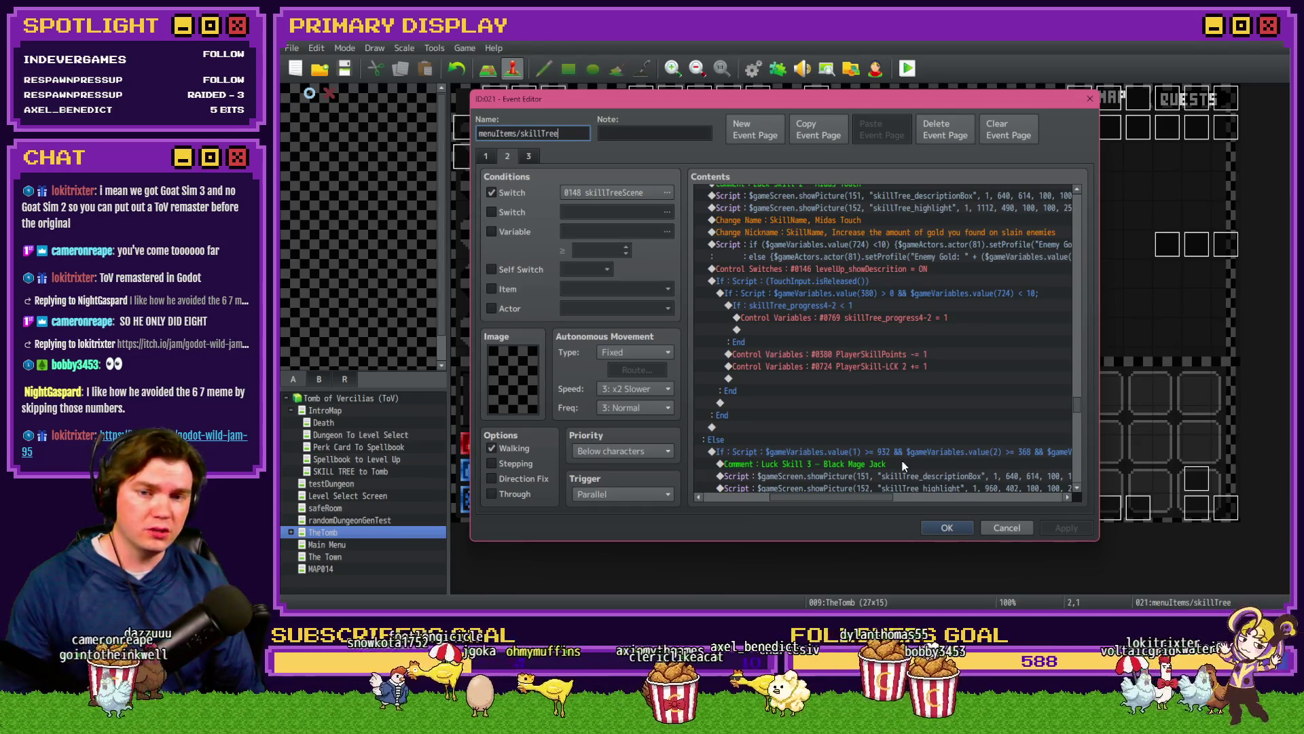
{"action": "mouse_move", "coordinate": [878, 502]}
{"action": "left_mouse_down"}
{"action": "mouse_move", "coordinate": [984, 498]}
{"action": "mouse_move", "coordinate": [880, 499]}
{"action": "left_mouse_up"}
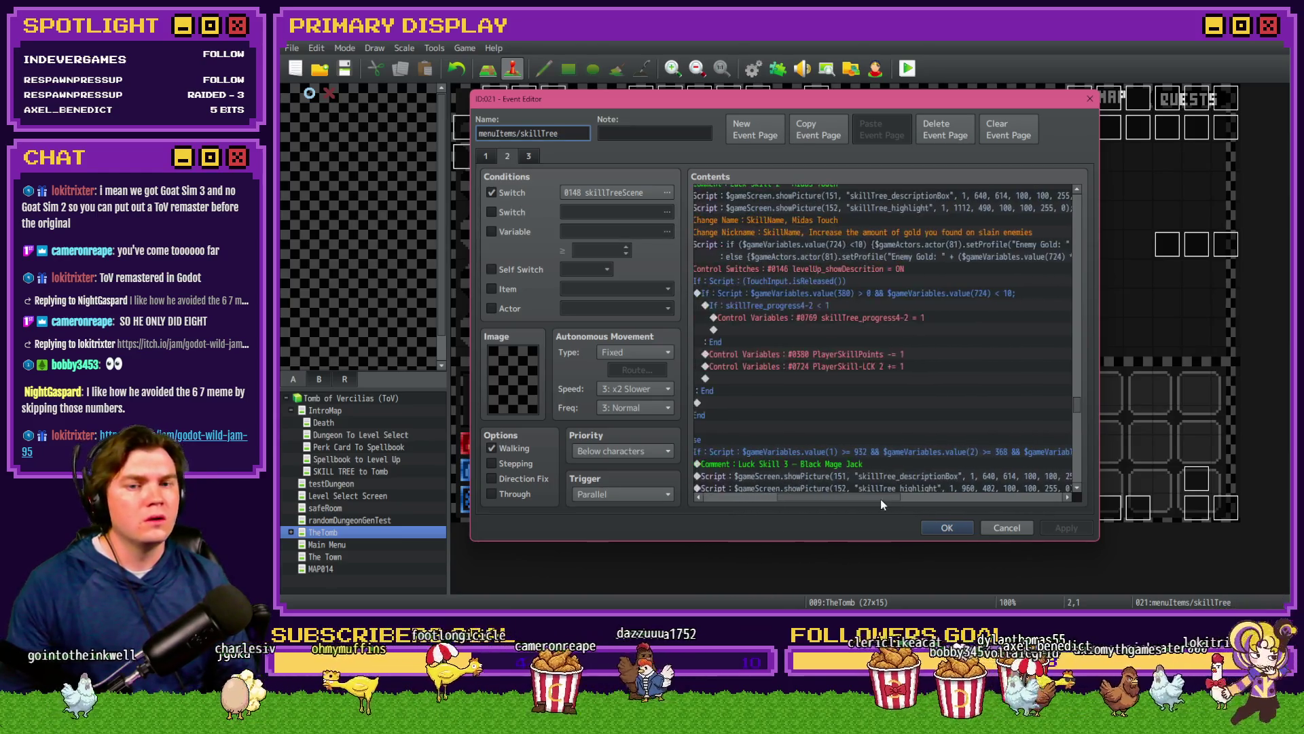
{"action": "scroll", "coordinate": [859, 424], "scroll_direction": "up", "scroll_amount": 4}
{"action": "scroll", "coordinate": [850, 442], "scroll_direction": "up", "scroll_amount": 5}
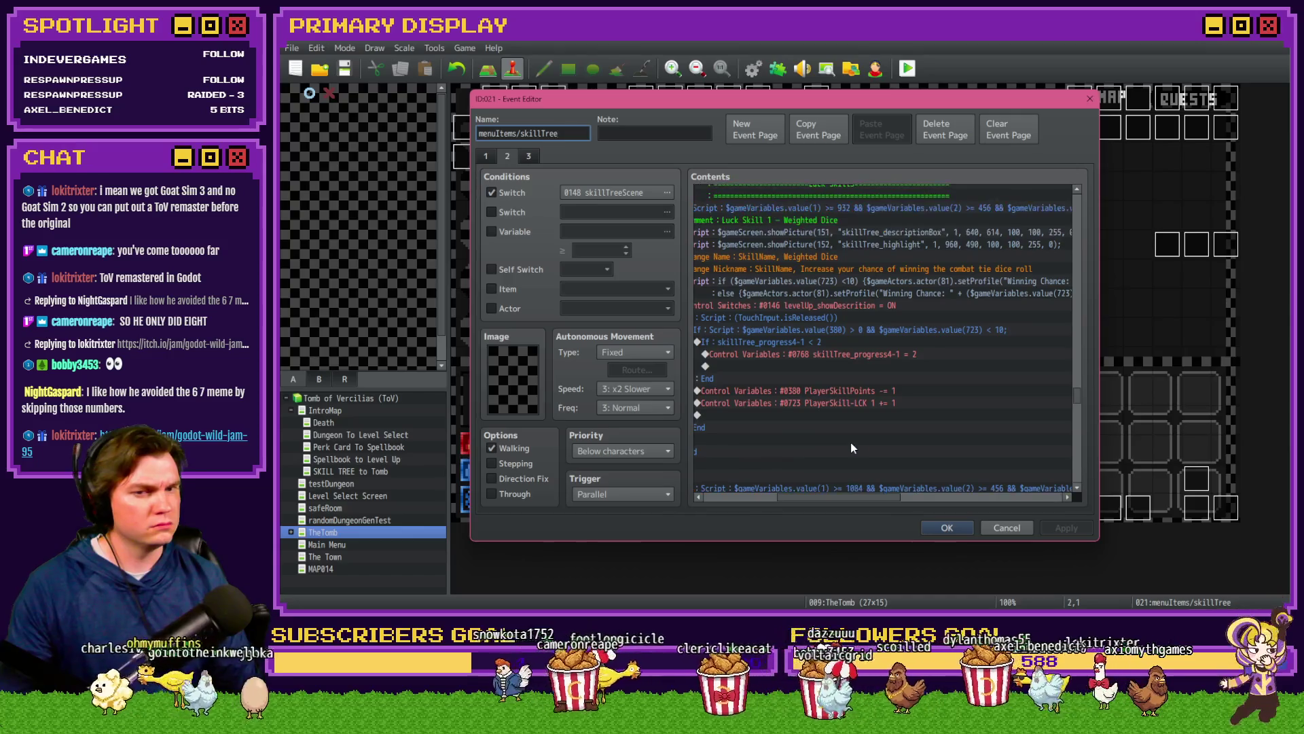
{"action": "mouse_move", "coordinate": [837, 498]}
{"action": "left_mouse_down"}
{"action": "mouse_move", "coordinate": [878, 501]}
{"action": "mouse_move", "coordinate": [833, 502]}
{"action": "left_mouse_up"}
{"action": "scroll", "coordinate": [840, 474], "scroll_direction": "down", "scroll_amount": 10}
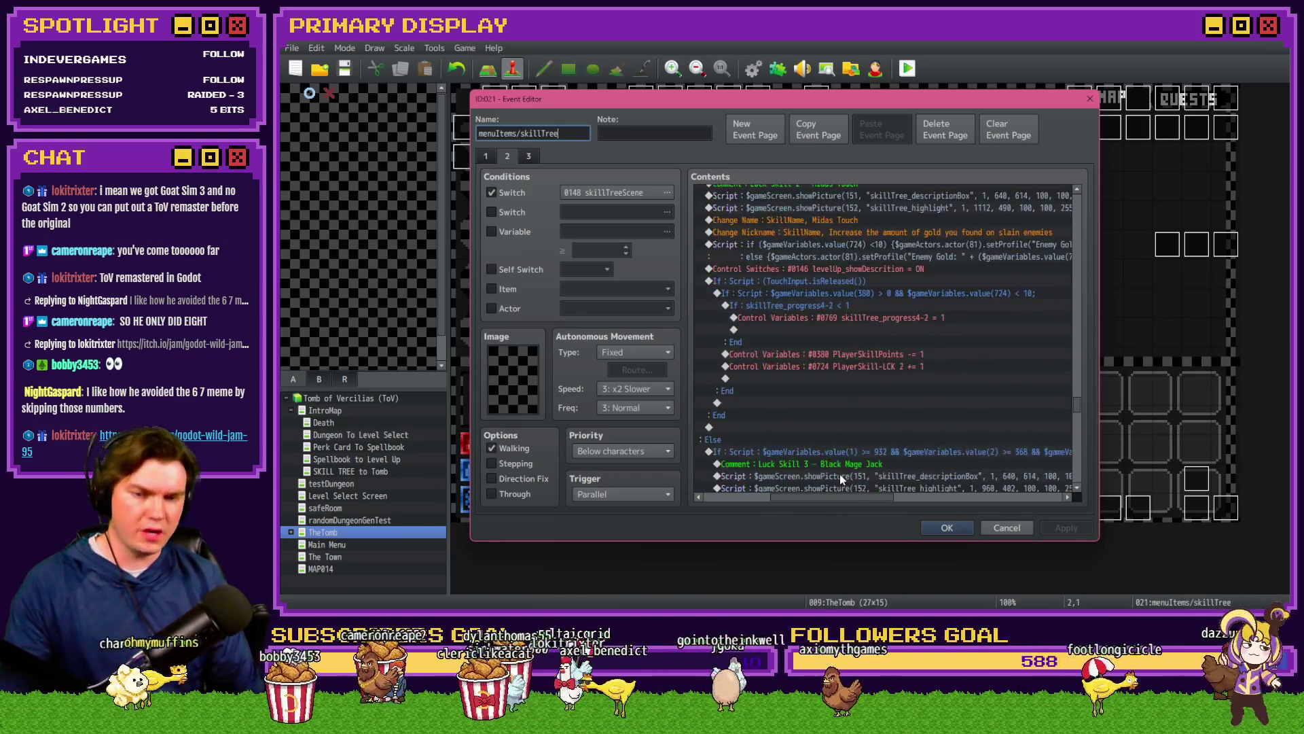
{"action": "mouse_move", "coordinate": [846, 503]}
{"action": "left_mouse_down"}
{"action": "mouse_move", "coordinate": [1018, 504]}
{"action": "mouse_move", "coordinate": [809, 504]}
{"action": "left_mouse_up"}
{"action": "scroll", "coordinate": [854, 421], "scroll_direction": "up", "scroll_amount": 2}
{"action": "scroll", "coordinate": [858, 421], "scroll_direction": "down", "scroll_amount": 8}
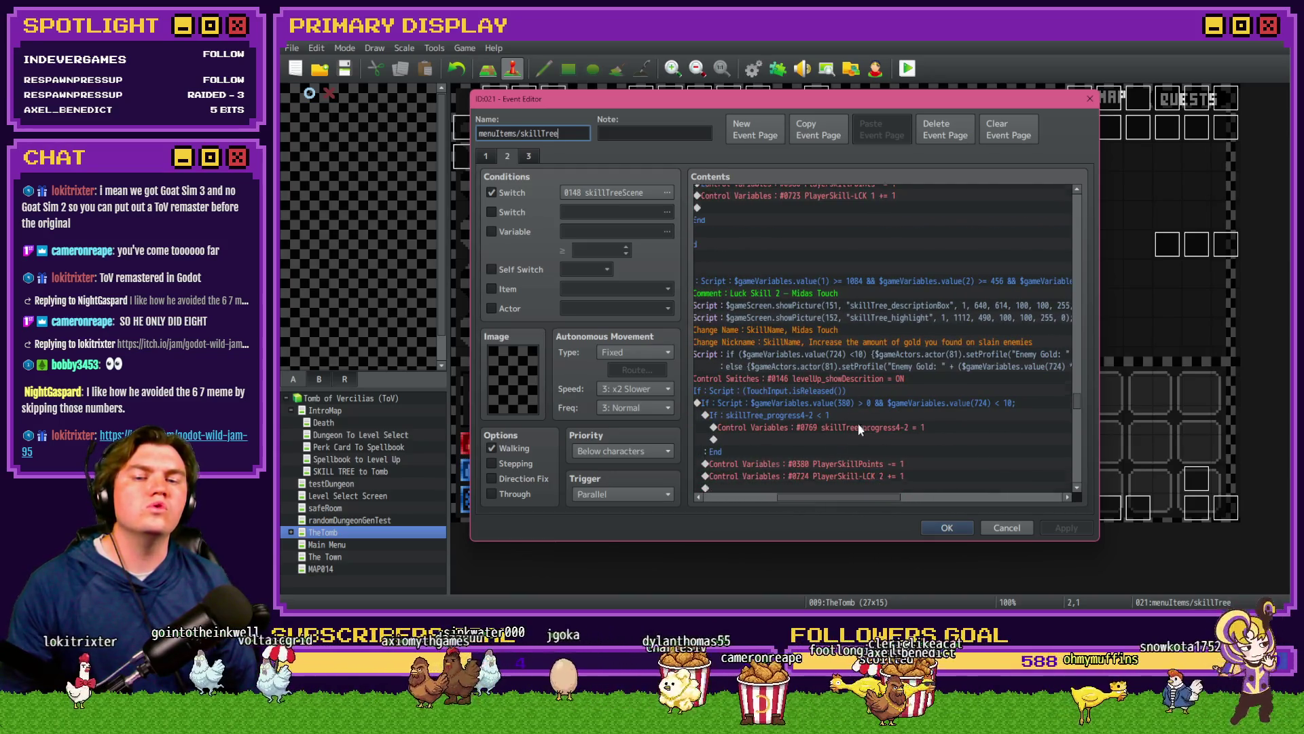
{"action": "double_click", "coordinate": [870, 341]}
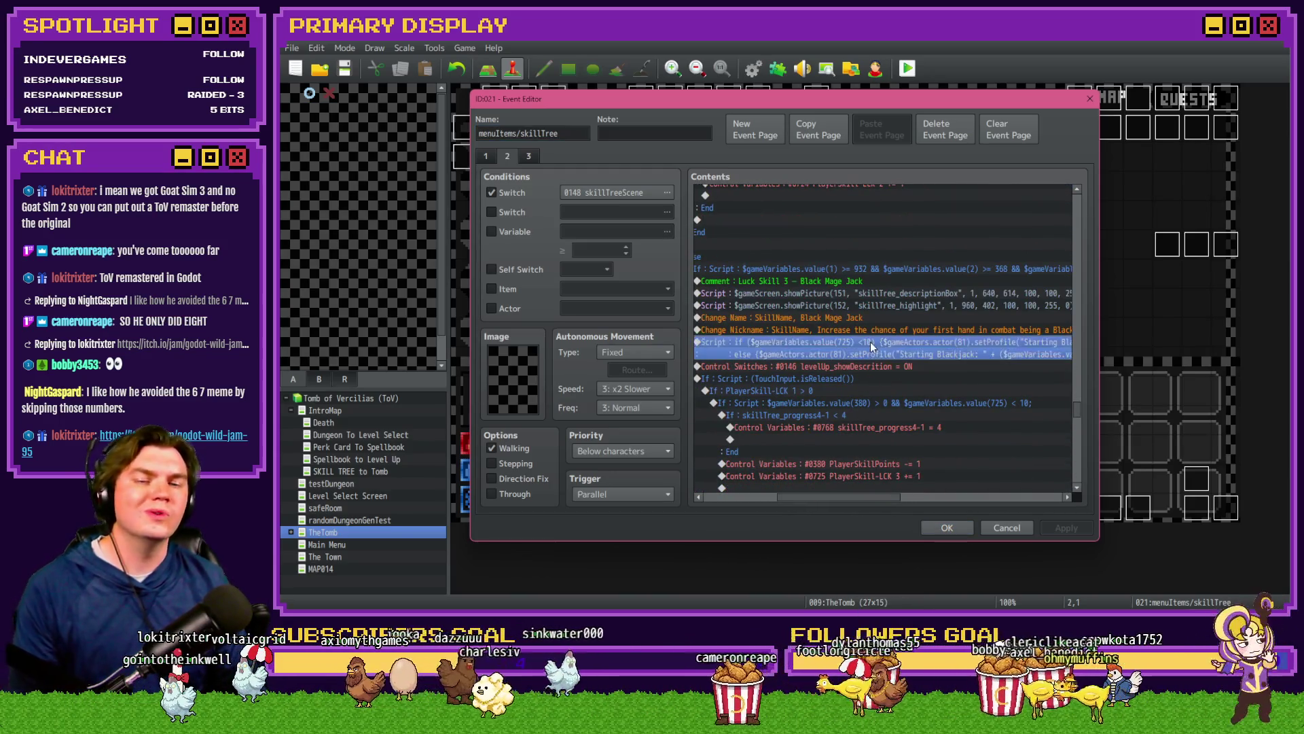
Step: Fix the multiplier in Black Mage Jack's Starting Blackjack script and close the Event Editor keeping changes
{"action": "double_click", "coordinate": [962, 274]}
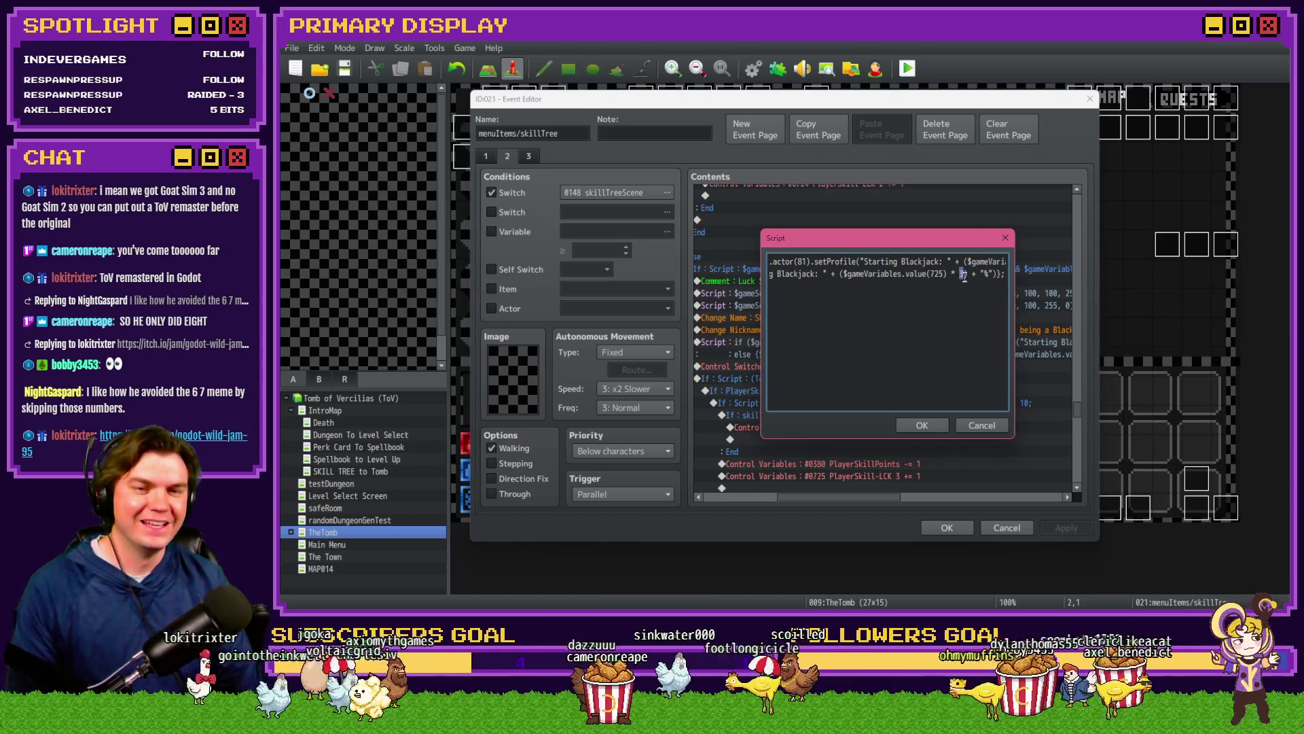
{"action": "left_click", "coordinate": [938, 419]}
{"action": "scroll", "coordinate": [939, 421], "scroll_direction": "down", "scroll_amount": 8}
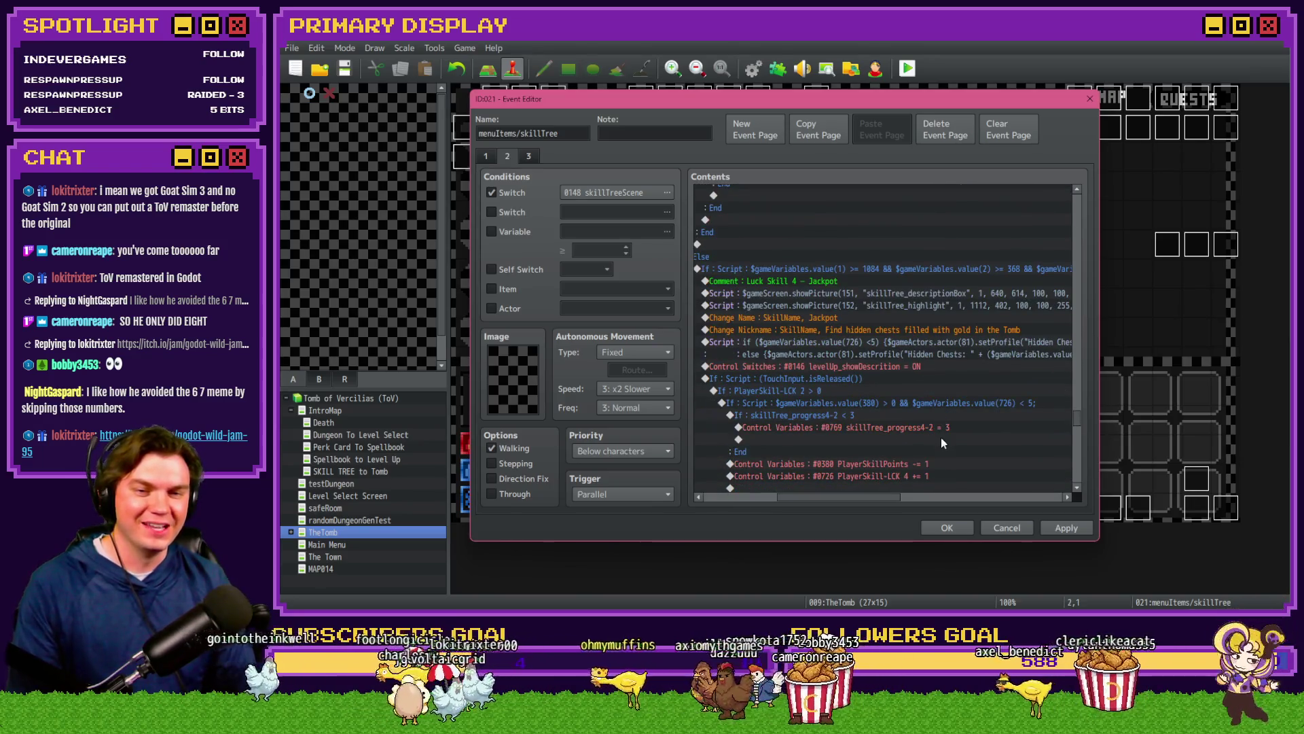
{"action": "mouse_move", "coordinate": [879, 499]}
{"action": "left_mouse_down"}
{"action": "mouse_move", "coordinate": [919, 498]}
{"action": "mouse_move", "coordinate": [859, 479]}
{"action": "mouse_move", "coordinate": [906, 498]}
{"action": "mouse_move", "coordinate": [882, 497]}
{"action": "left_mouse_up"}
{"action": "scroll", "coordinate": [857, 472], "scroll_direction": "down", "scroll_amount": 5}
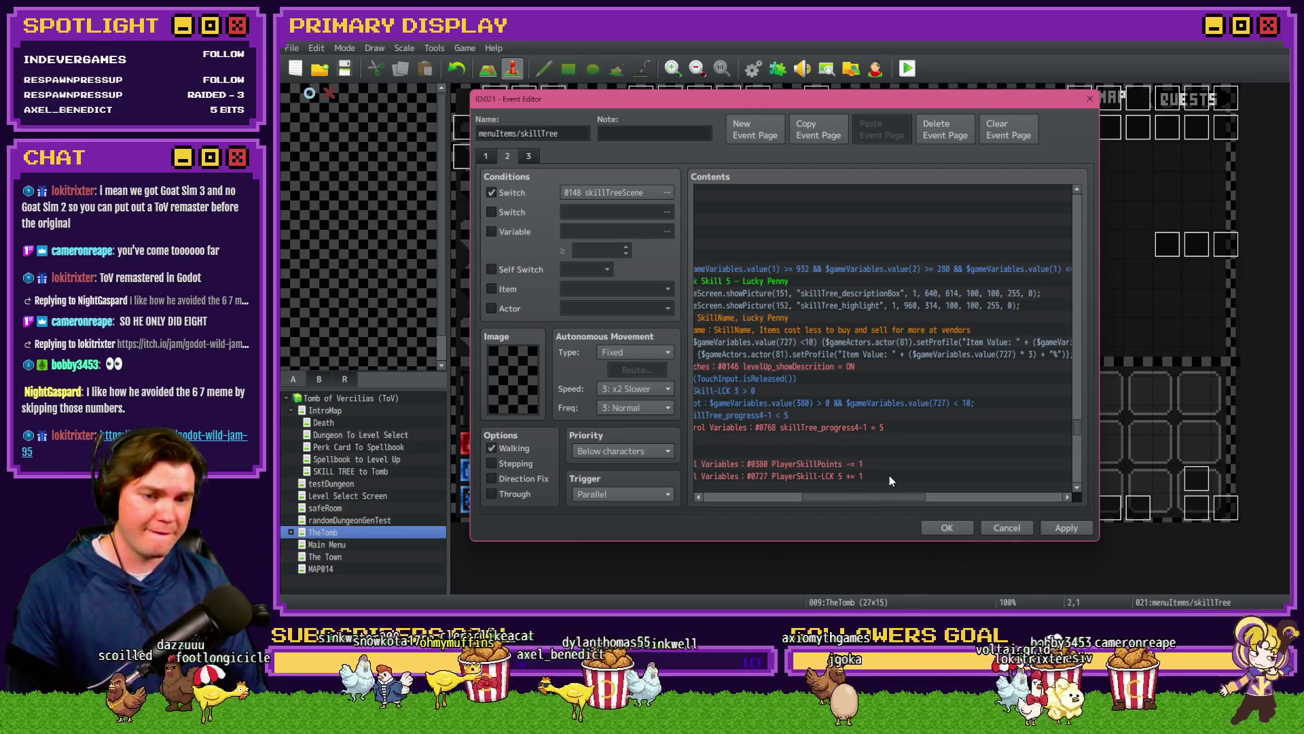
{"action": "scroll", "coordinate": [952, 496], "scroll_direction": "left", "scroll_amount": 2}
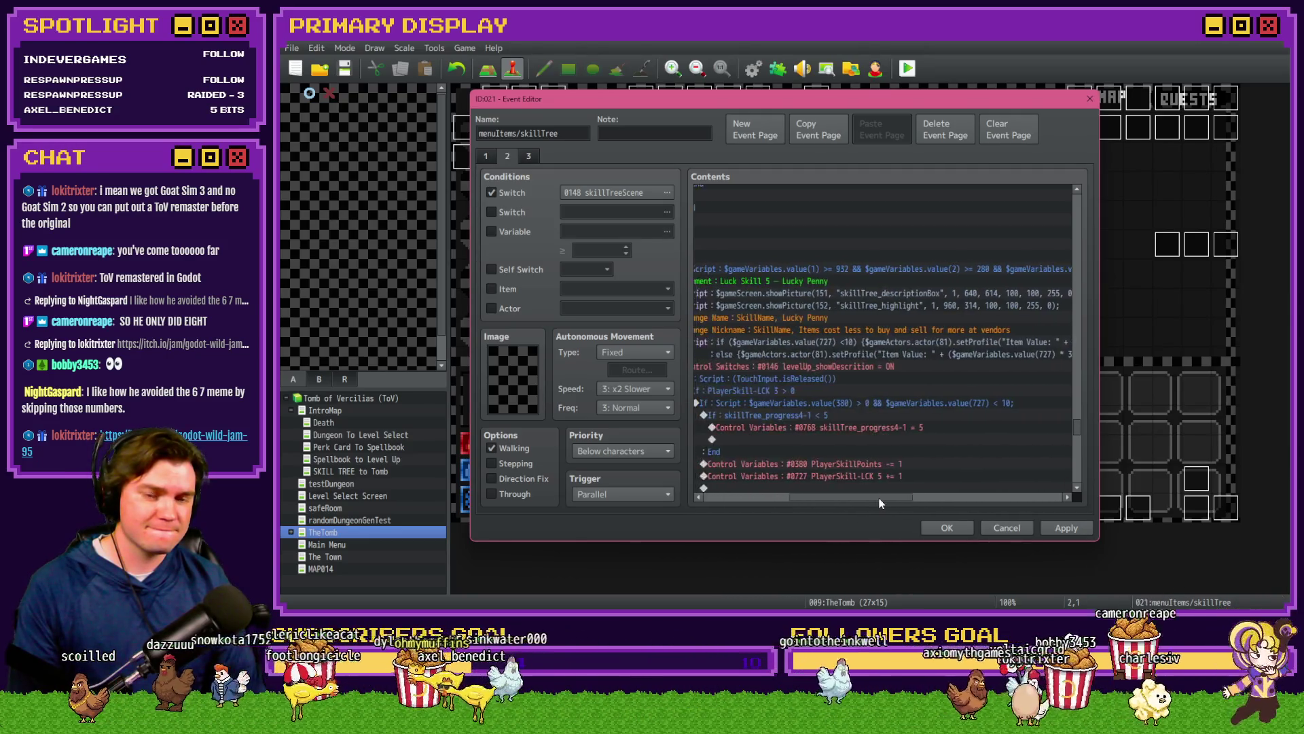
{"action": "left_click", "coordinate": [944, 528]}
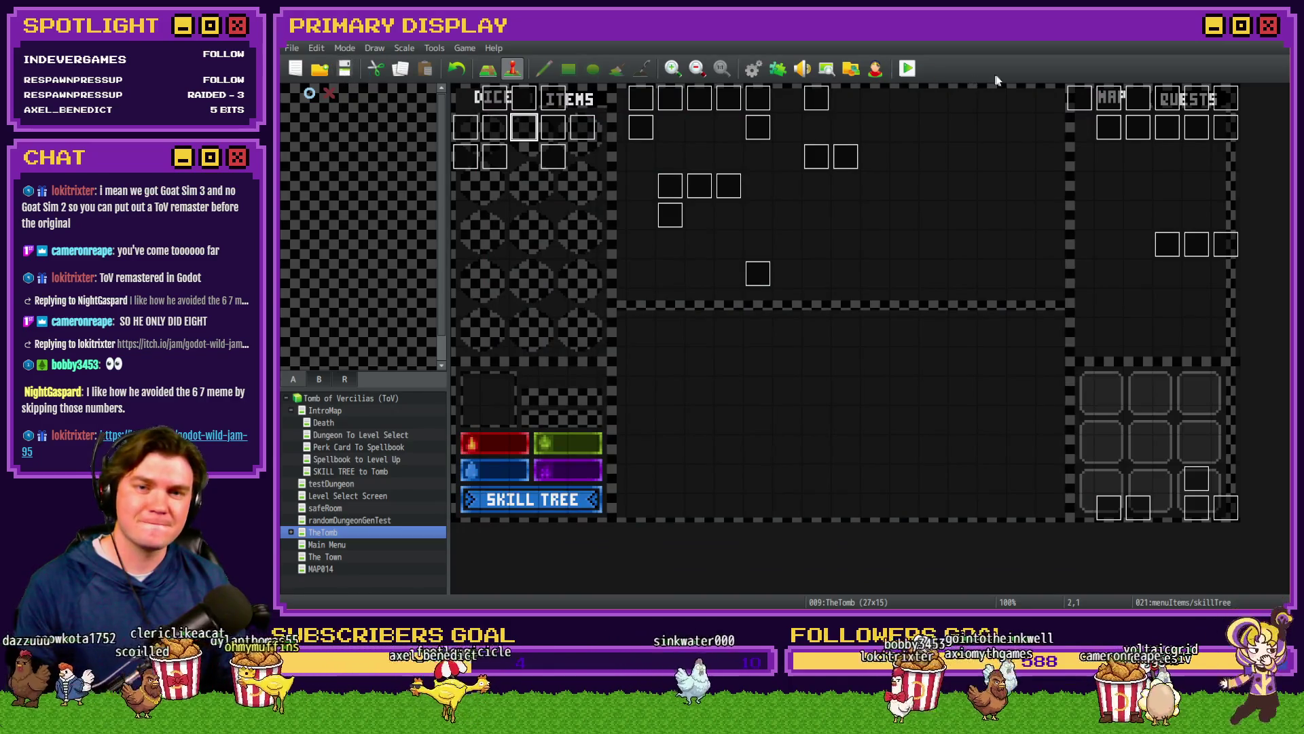
Step: Start a playtest, open the Skill Tree and learn the Black Mage Jack luck skill
{"action": "left_click", "coordinate": [904, 70]}
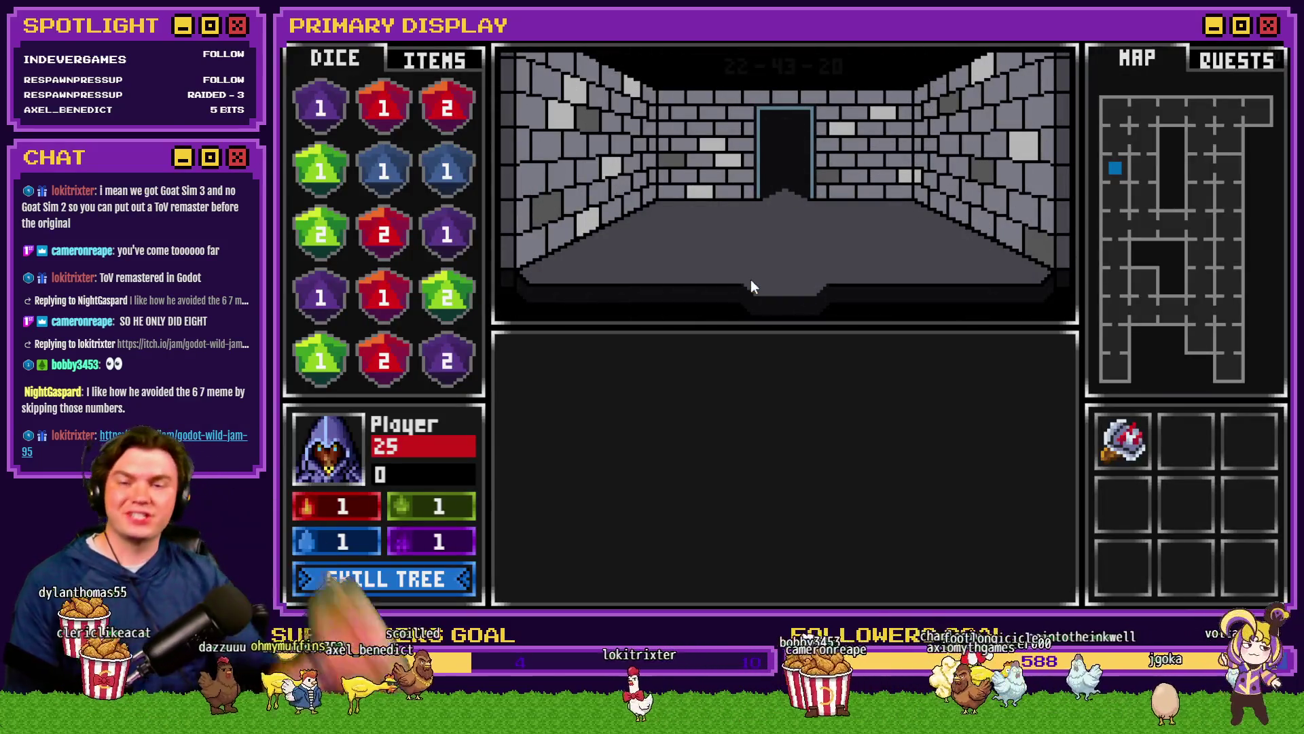
{"action": "left_click", "coordinate": [409, 584]}
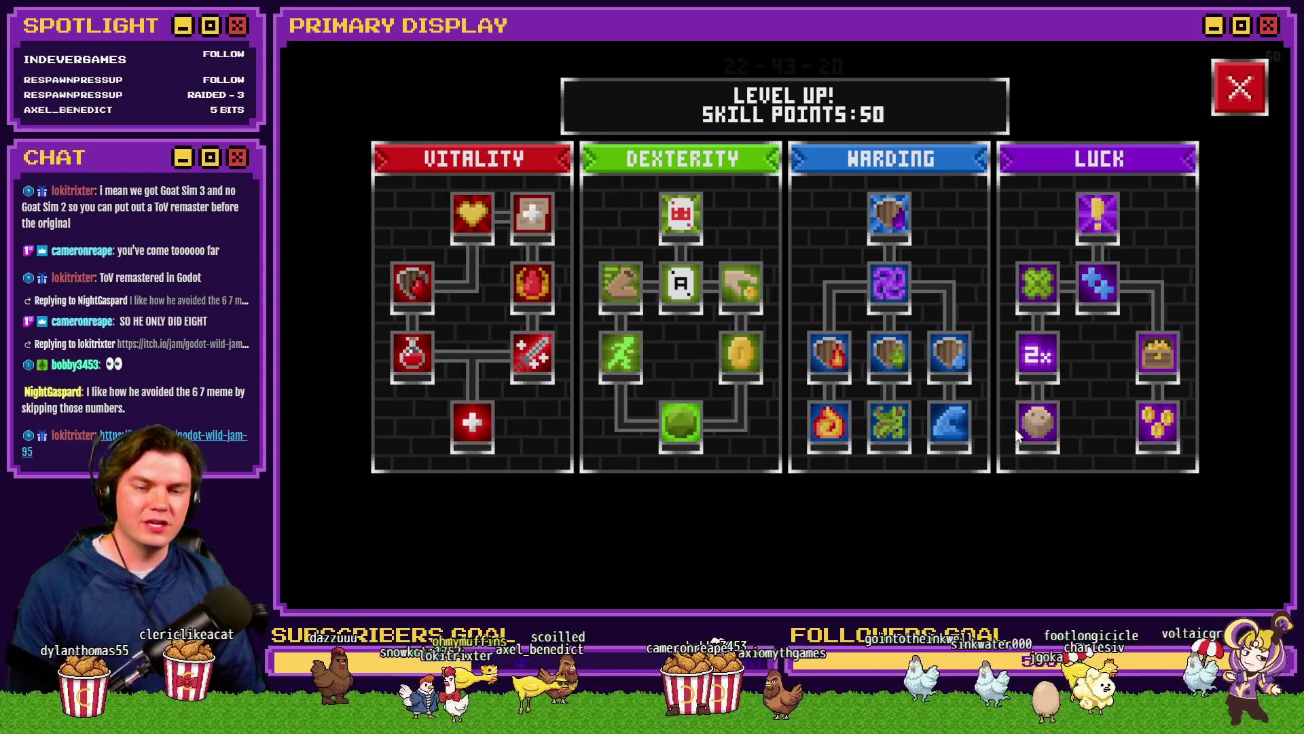
{"action": "left_click", "coordinate": [1036, 377]}
Step: Upgrade Black Mage Jack to its maximum, showing Starting Blackjack 10% ^ 20%
{"action": "left_click", "coordinate": [1038, 366]}
{"action": "left_click", "coordinate": [1038, 365]}
{"action": "left_click", "coordinate": [1037, 366]}
{"action": "left_click", "coordinate": [1037, 365]}
{"action": "left_click", "coordinate": [1038, 365]}
{"action": "left_click", "coordinate": [1038, 365]}
{"action": "left_click", "coordinate": [1038, 365]}
{"action": "left_click", "coordinate": [1038, 366]}
{"action": "left_click", "coordinate": [1039, 366]}
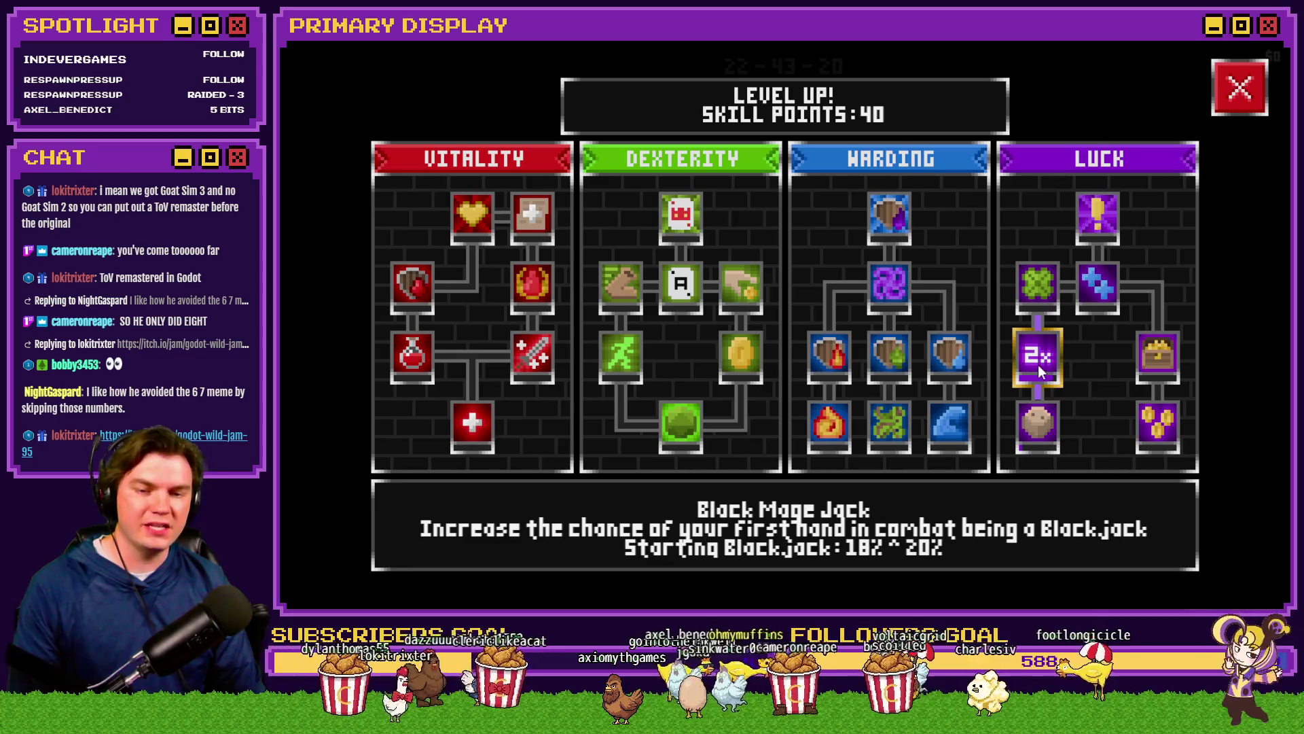
{"action": "left_click", "coordinate": [1038, 365]}
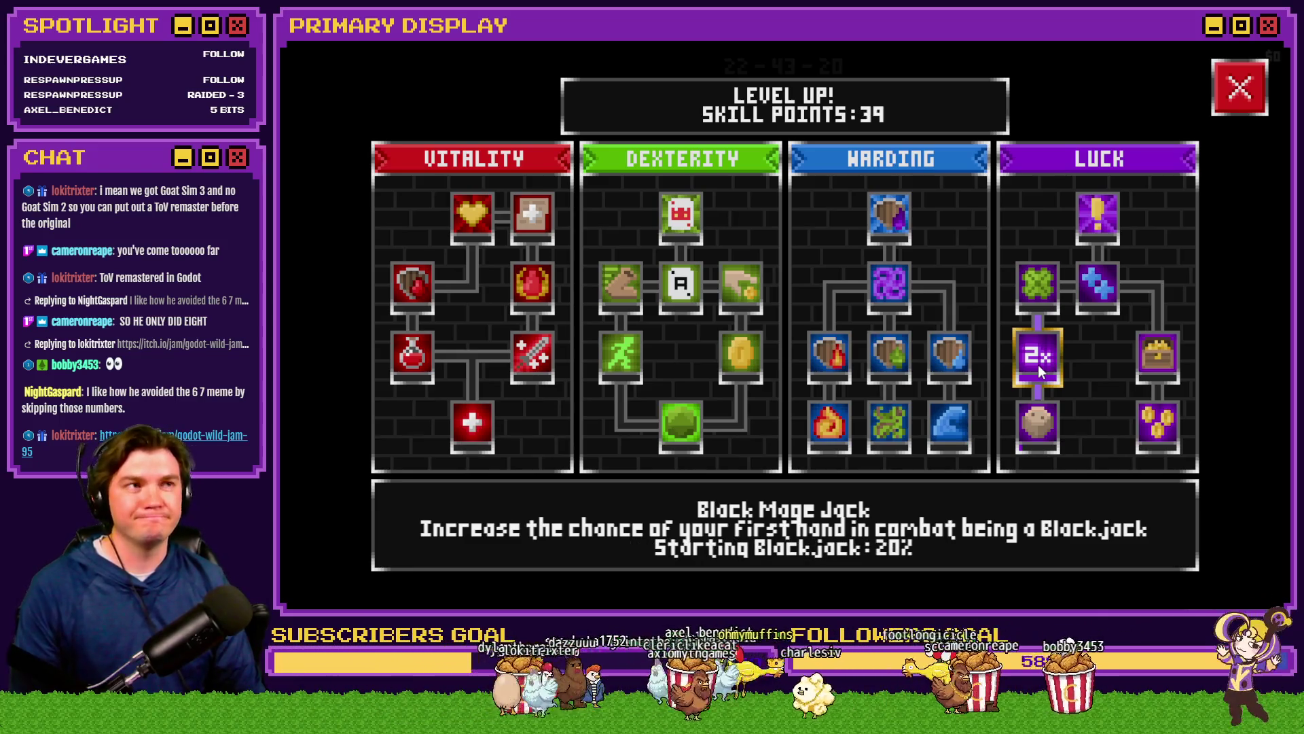
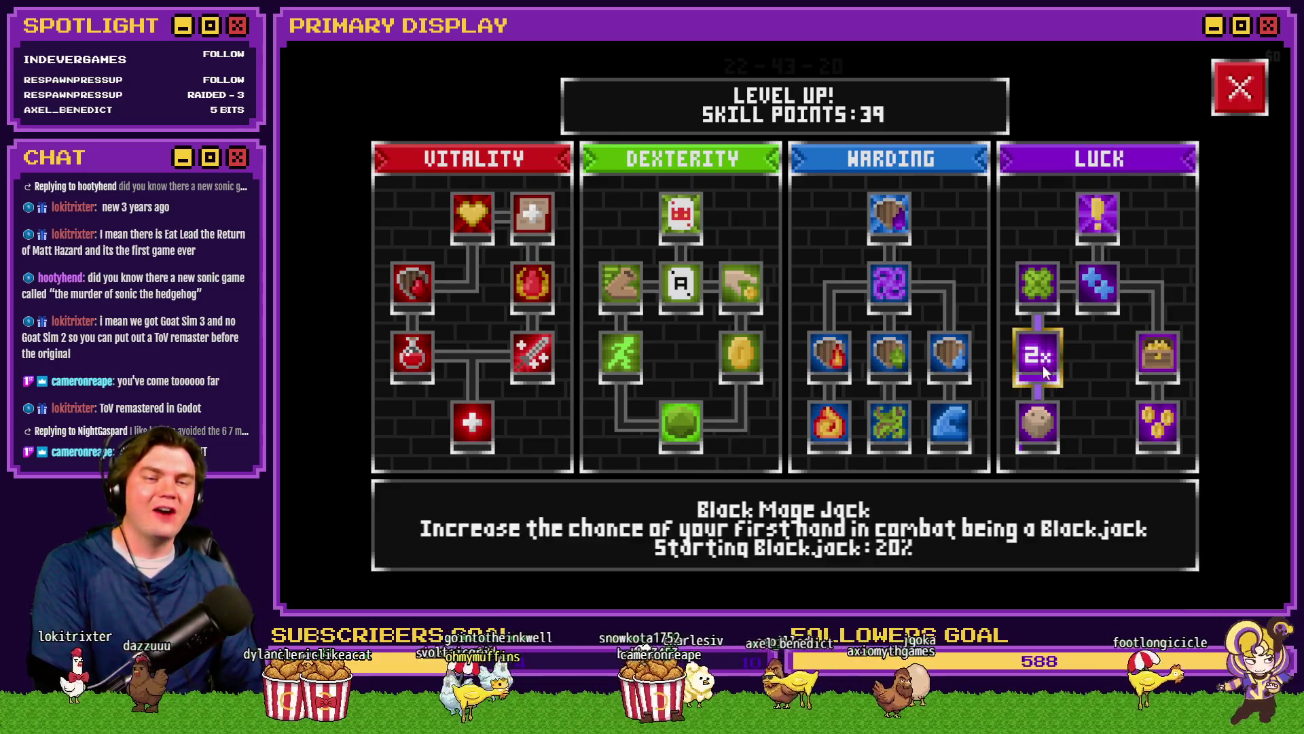
Step: Close the skill tree and the playtest, then open page 2 of the Draw And Attack event
{"action": "left_click", "coordinate": [1236, 99]}
{"action": "key", "text": "alt+F4"}
{"action": "double_click", "coordinate": [1196, 508]}
{"action": "left_click", "coordinate": [507, 156]}
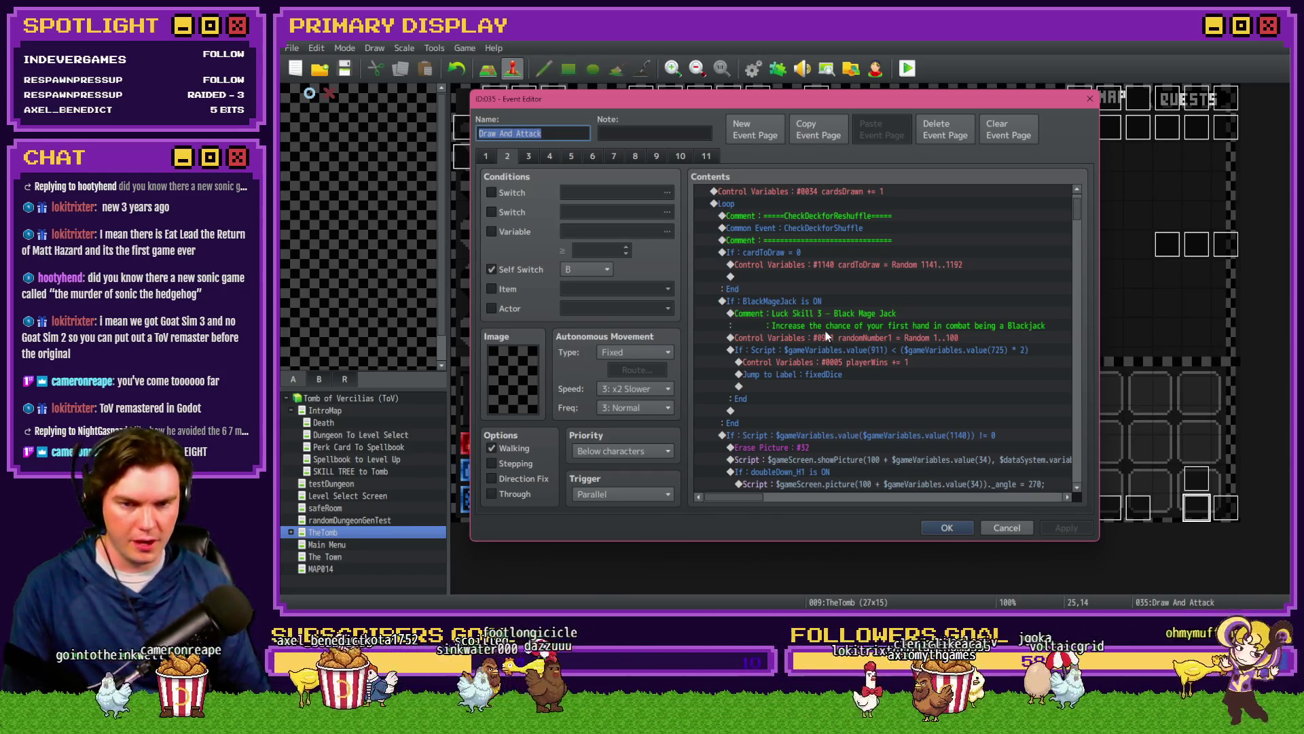
Step: Delete the playerWins += 1 and Jump to fixedDice lines from the luck check
{"action": "left_click", "coordinate": [938, 348]}
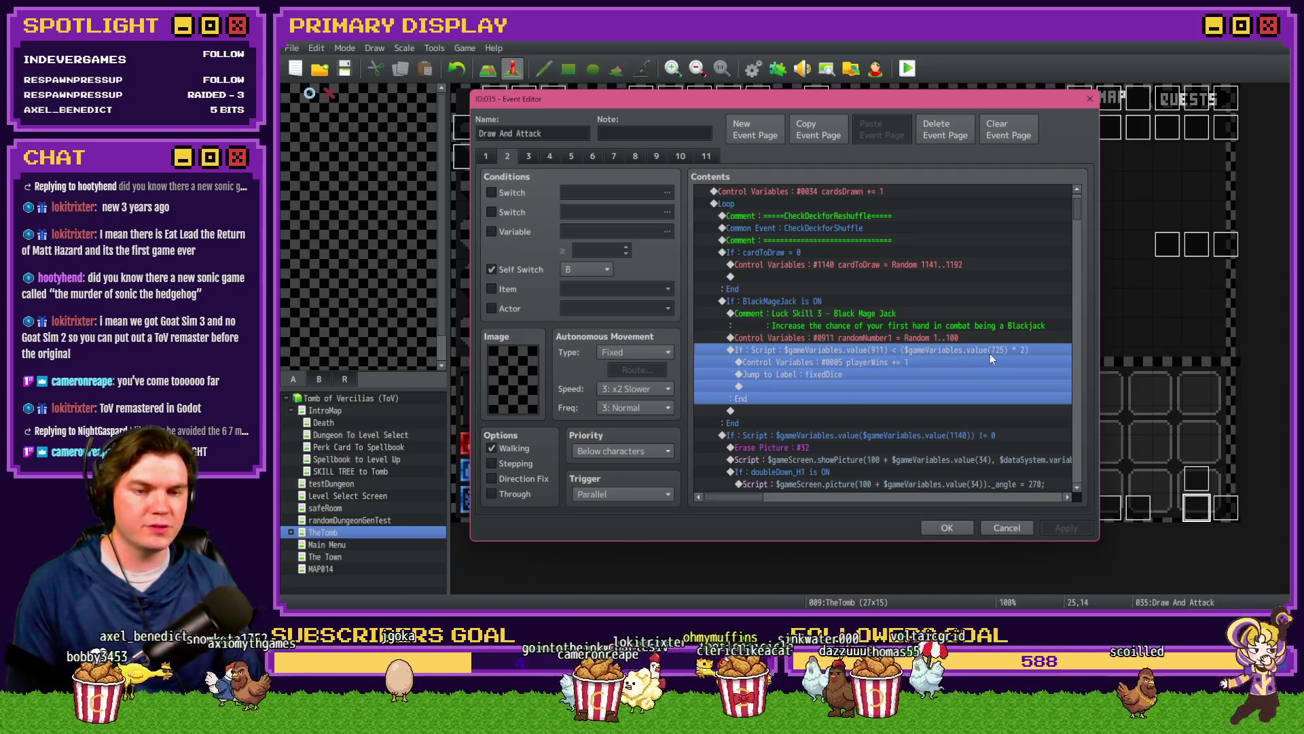
{"action": "left_click", "coordinate": [924, 363]}
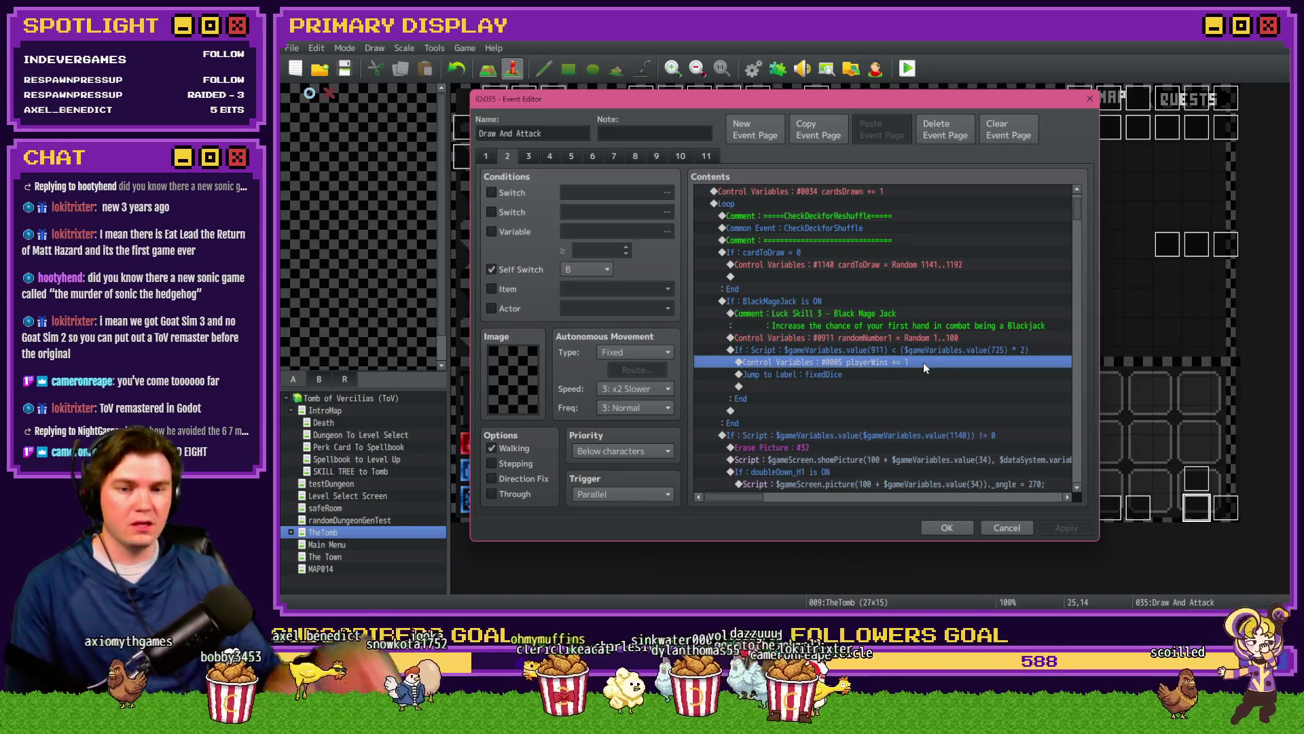
{"action": "key", "text": "Delete"}
{"action": "key", "text": "Delete"}
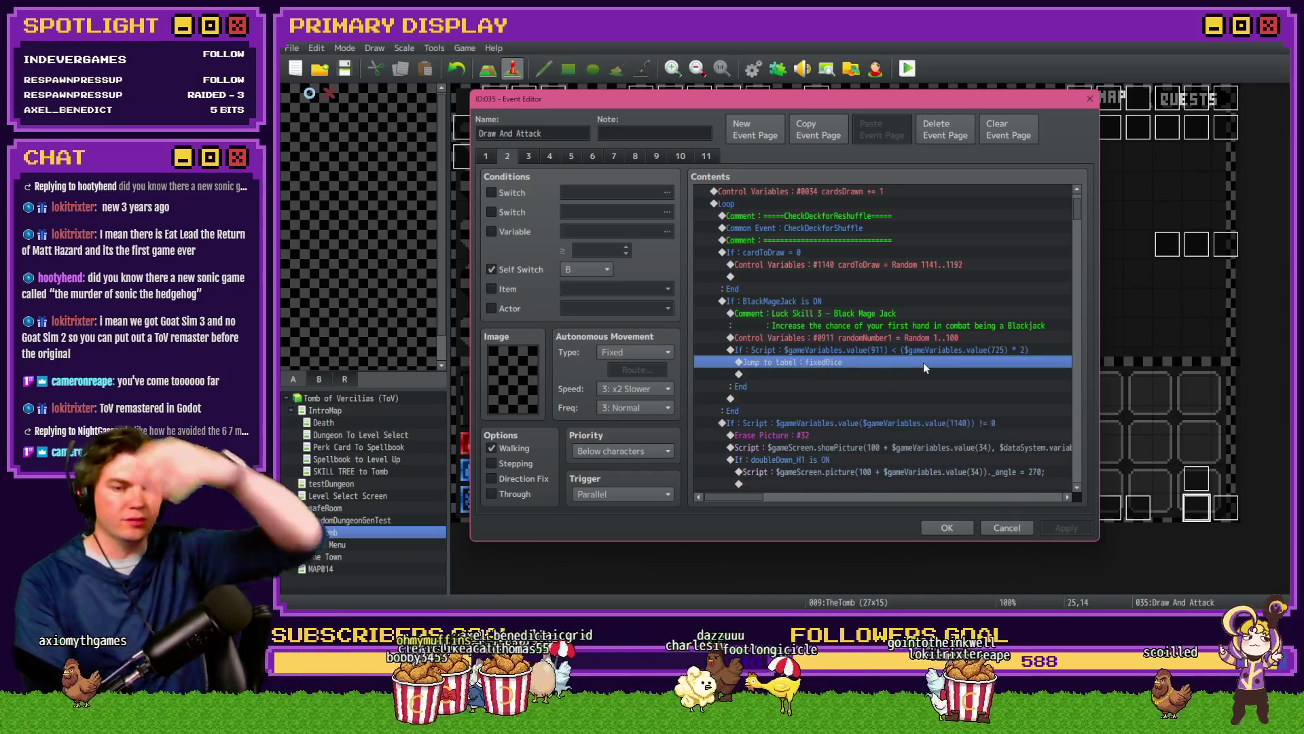
Step: Paste the cardToDraw = Random 1141..1192 line into the If Script luck block
{"action": "left_click", "coordinate": [874, 264]}
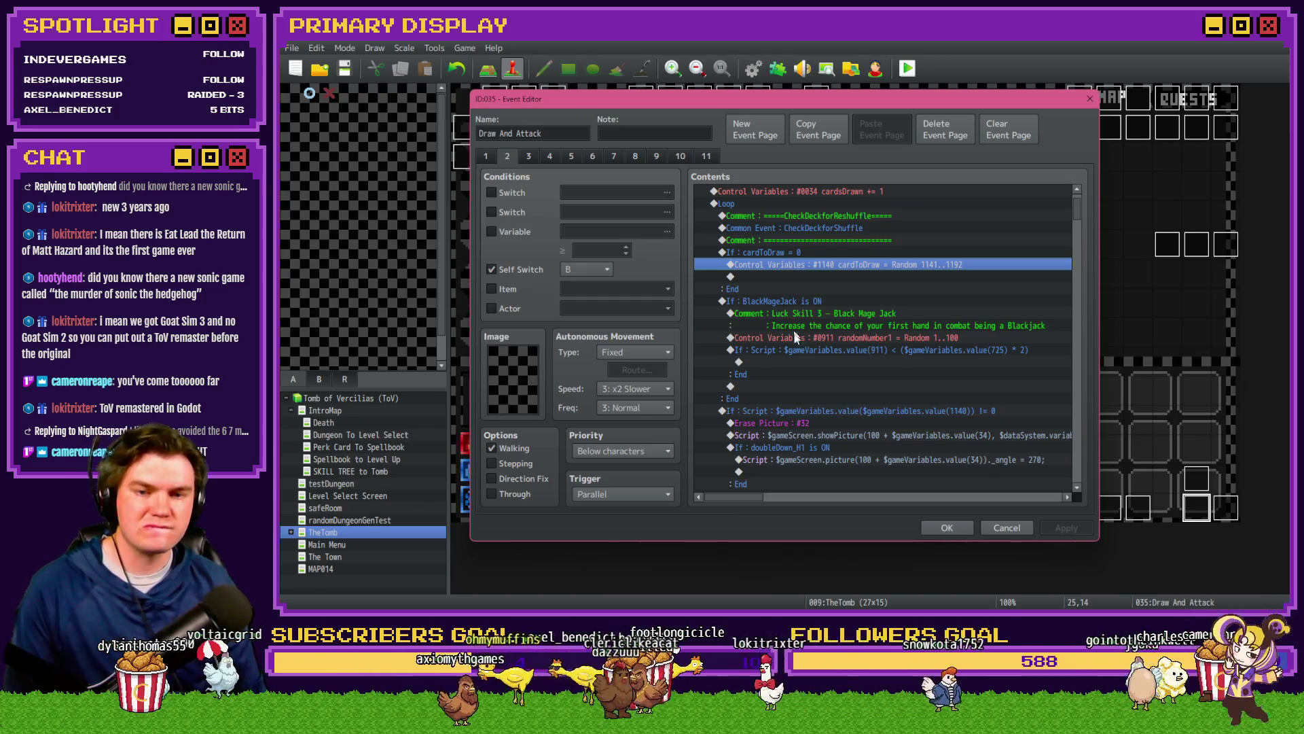
{"action": "left_click", "coordinate": [805, 362]}
{"action": "key", "text": "ctrl+v"}
{"action": "scroll", "coordinate": [809, 389], "scroll_direction": "down", "scroll_amount": 3}
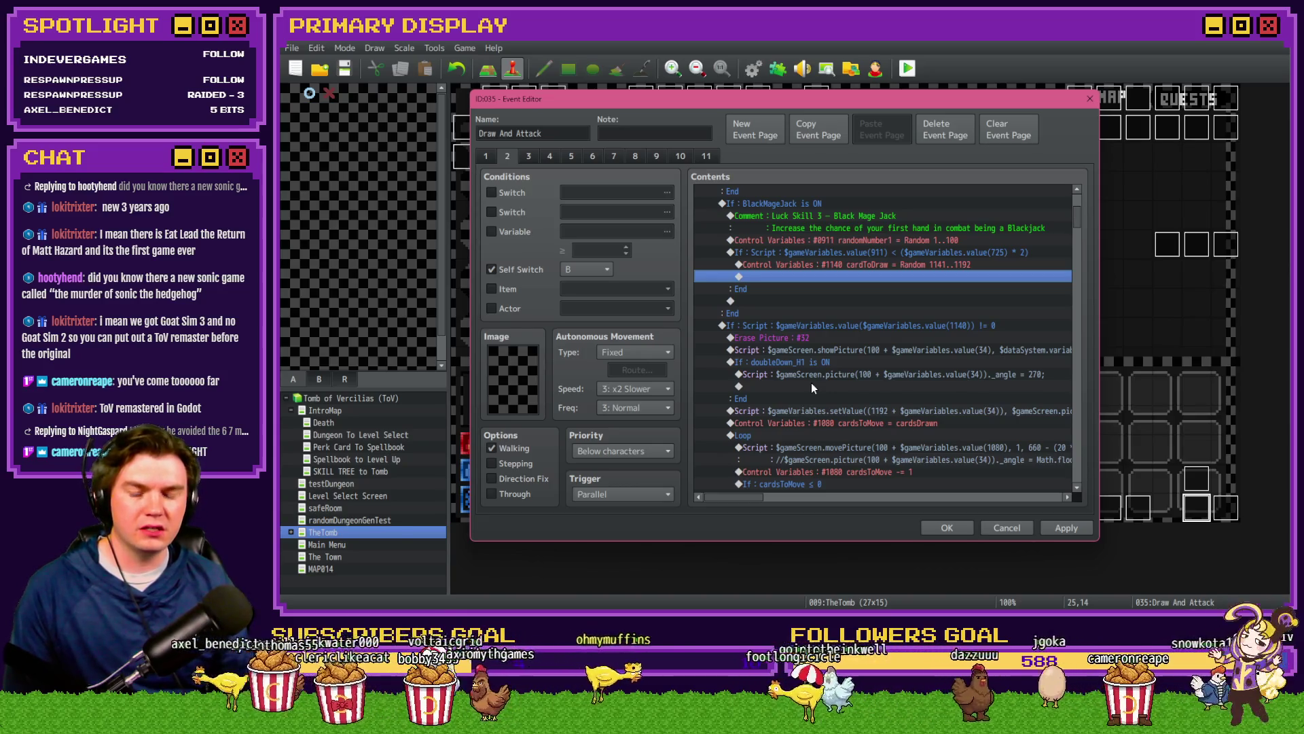
{"action": "double_click", "coordinate": [932, 423]}
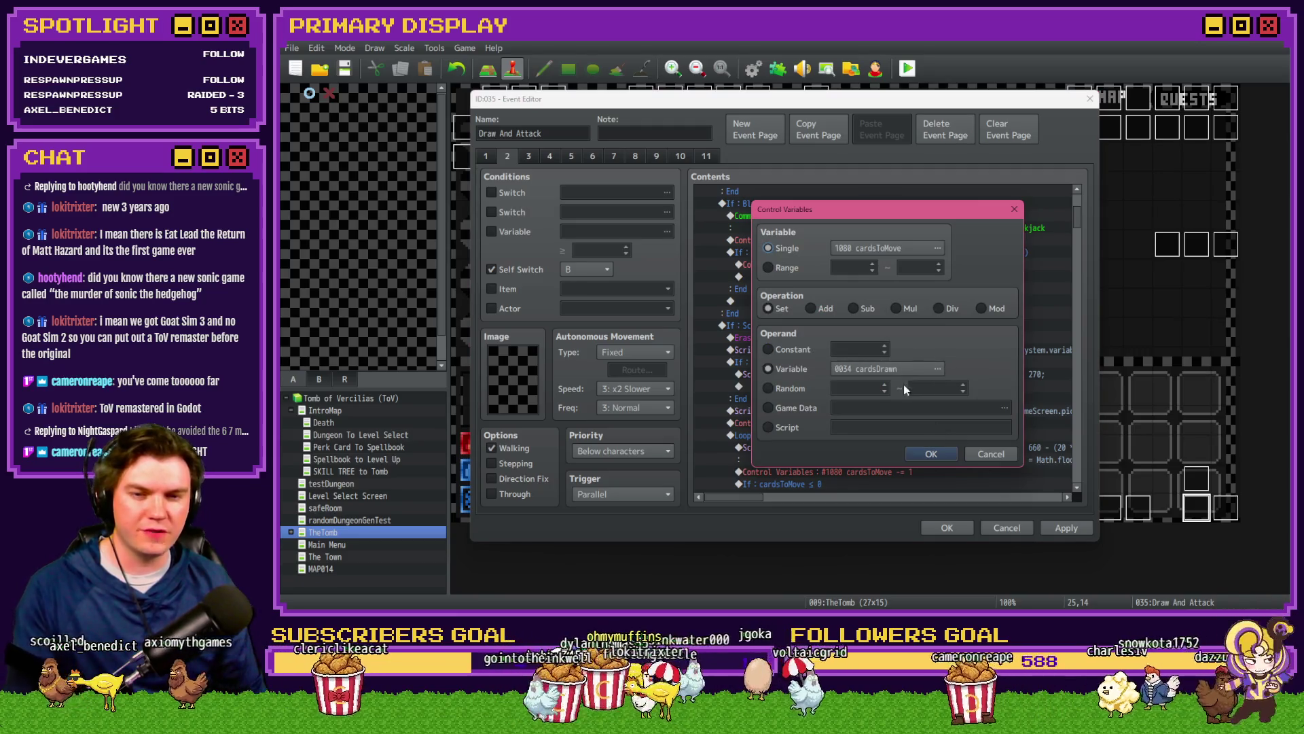
Step: Add an If variable 0034 cardsDrawn = 0 branch and move the cardToDraw roll into it
{"action": "key", "text": "Escape"}
{"action": "left_click", "coordinate": [898, 327]}
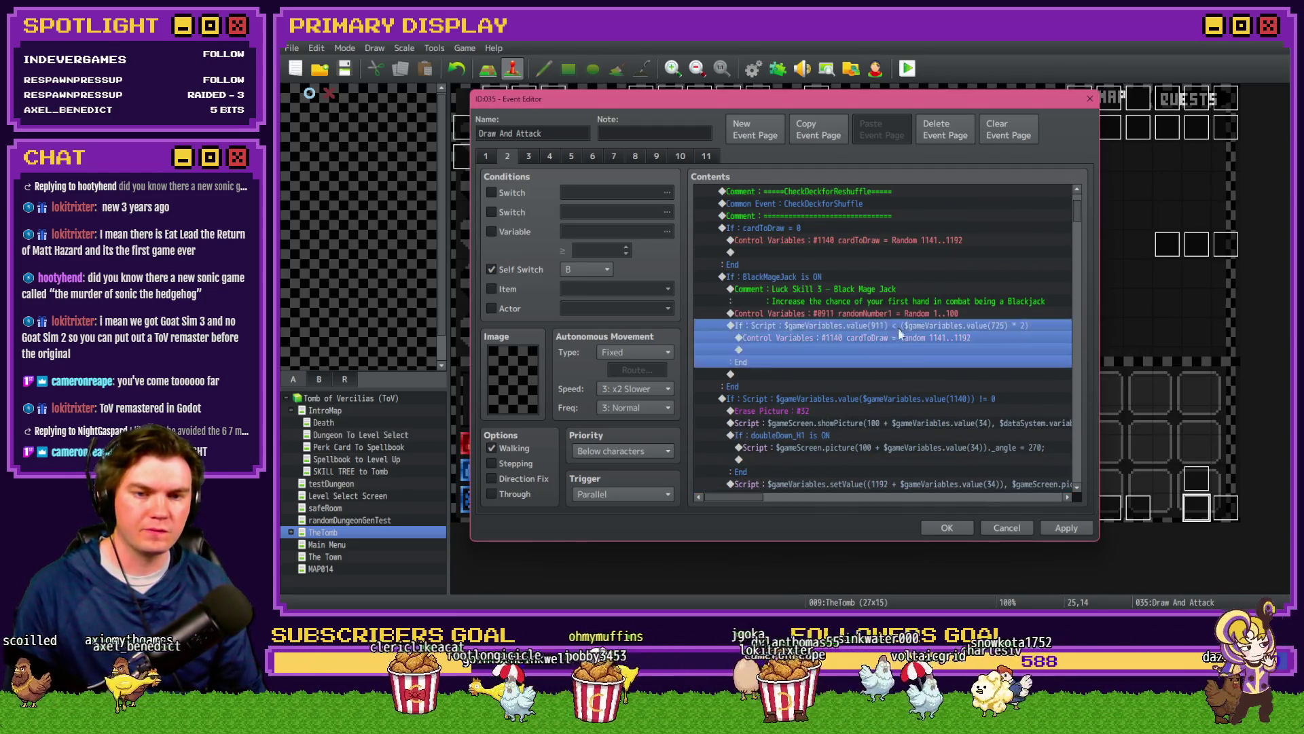
{"action": "key", "text": "Return"}
{"action": "left_click", "coordinate": [828, 384]}
{"action": "left_click", "coordinate": [756, 286]}
{"action": "left_click", "coordinate": [860, 280]}
{"action": "scroll", "coordinate": [835, 235], "scroll_direction": "up", "scroll_amount": 6}
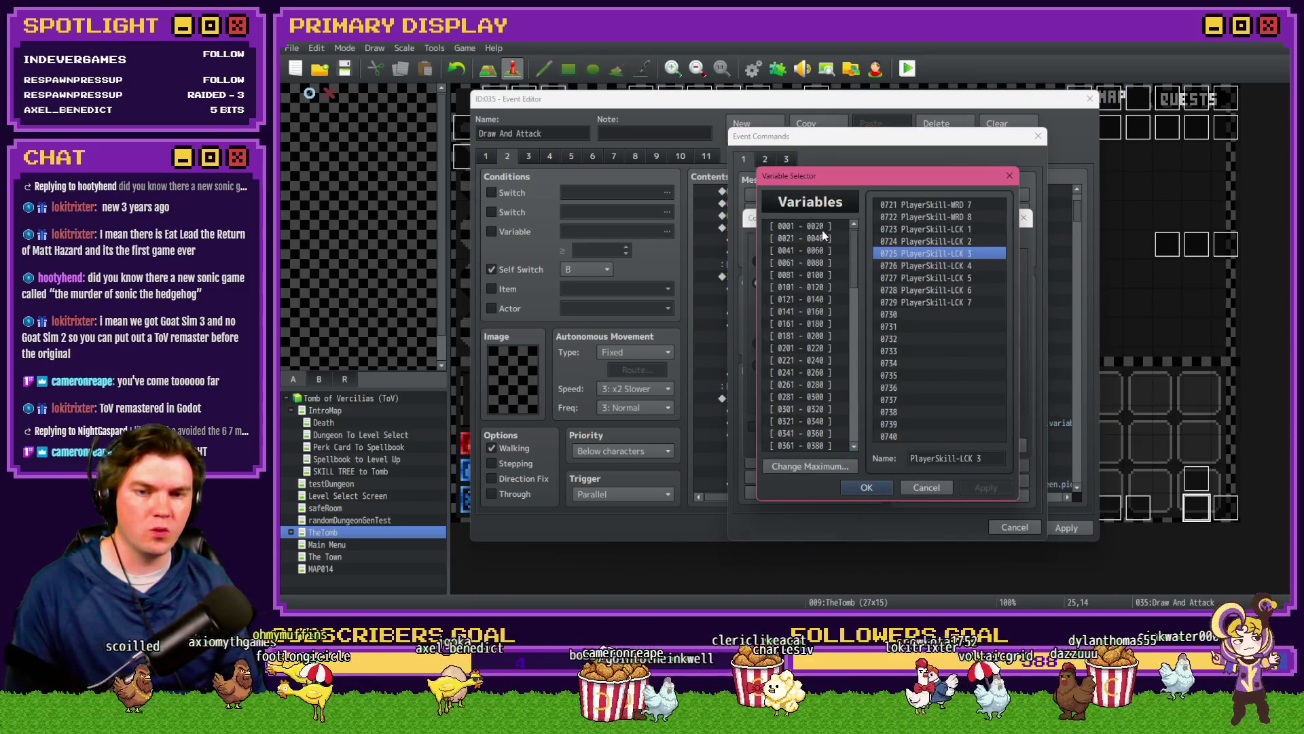
{"action": "left_click", "coordinate": [824, 237]}
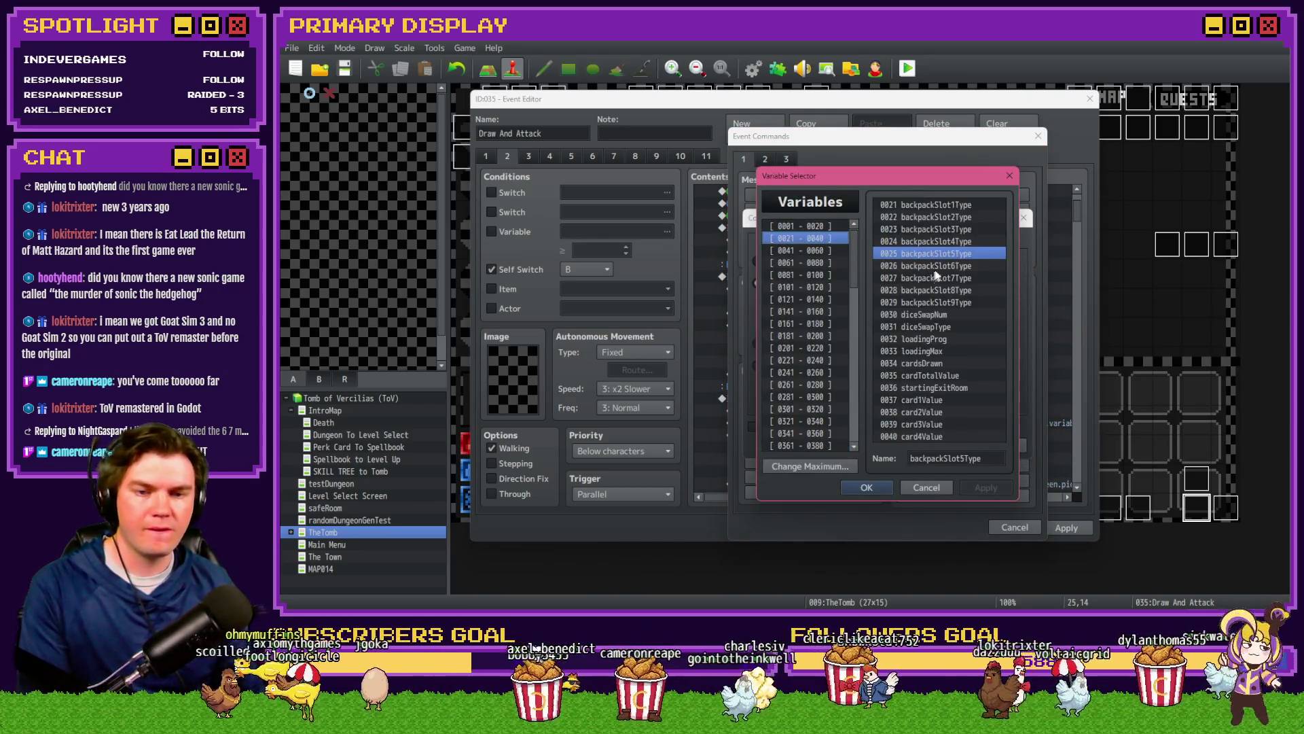
{"action": "double_click", "coordinate": [918, 361]}
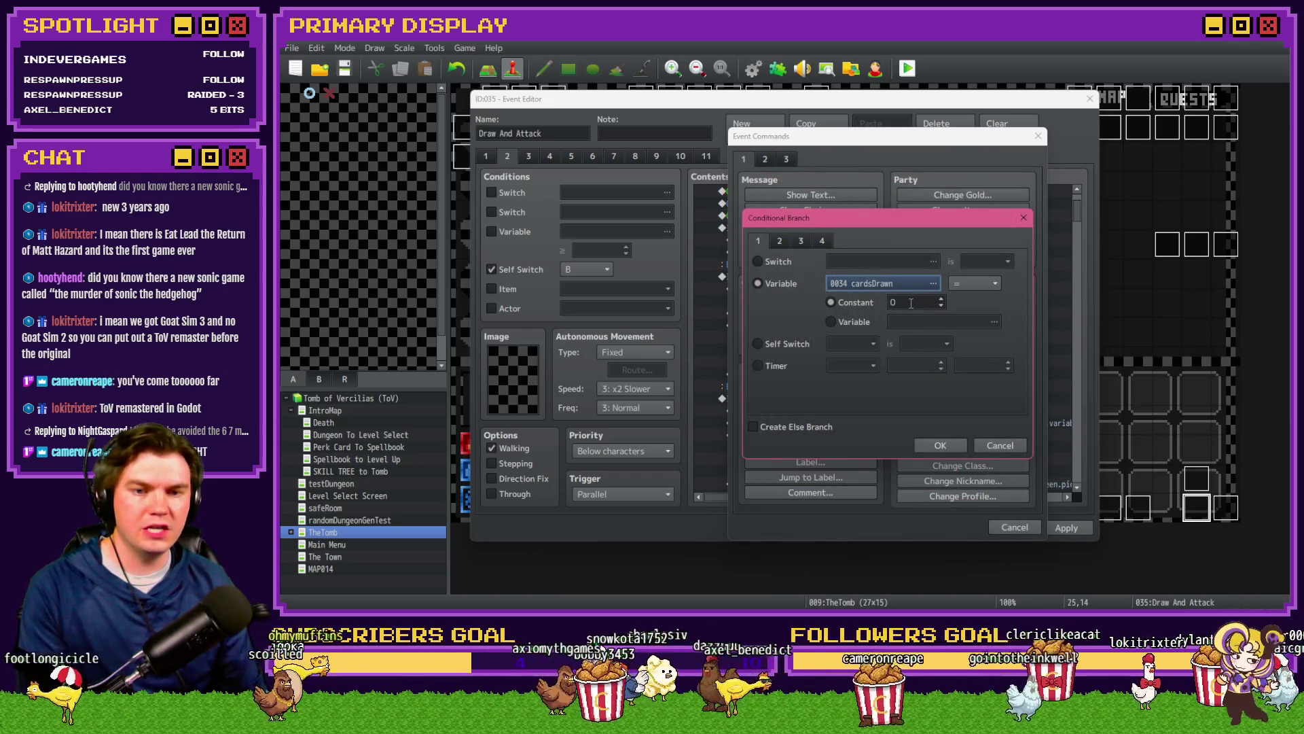
{"action": "left_click", "coordinate": [942, 445]}
{"action": "left_click_drag", "start_coordinate": [841, 375], "coordinate": [831, 353]}
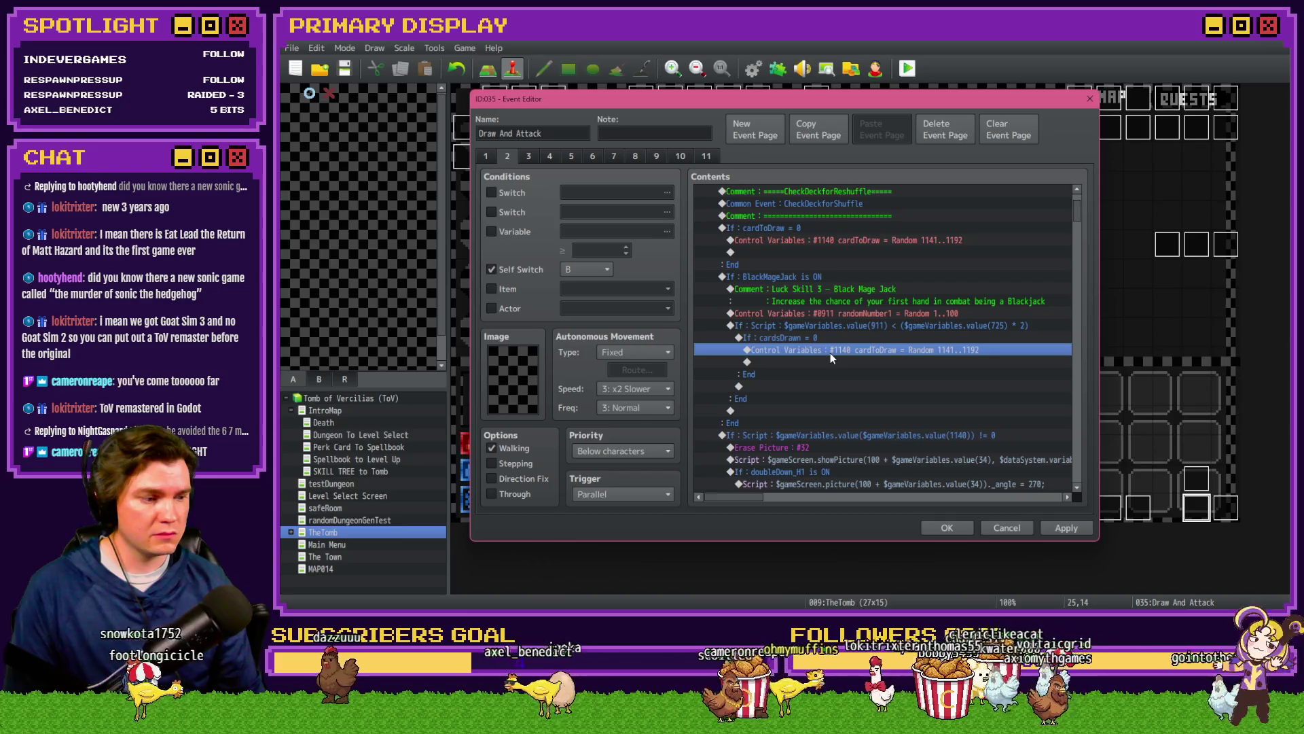
{"action": "double_click", "coordinate": [831, 352]}
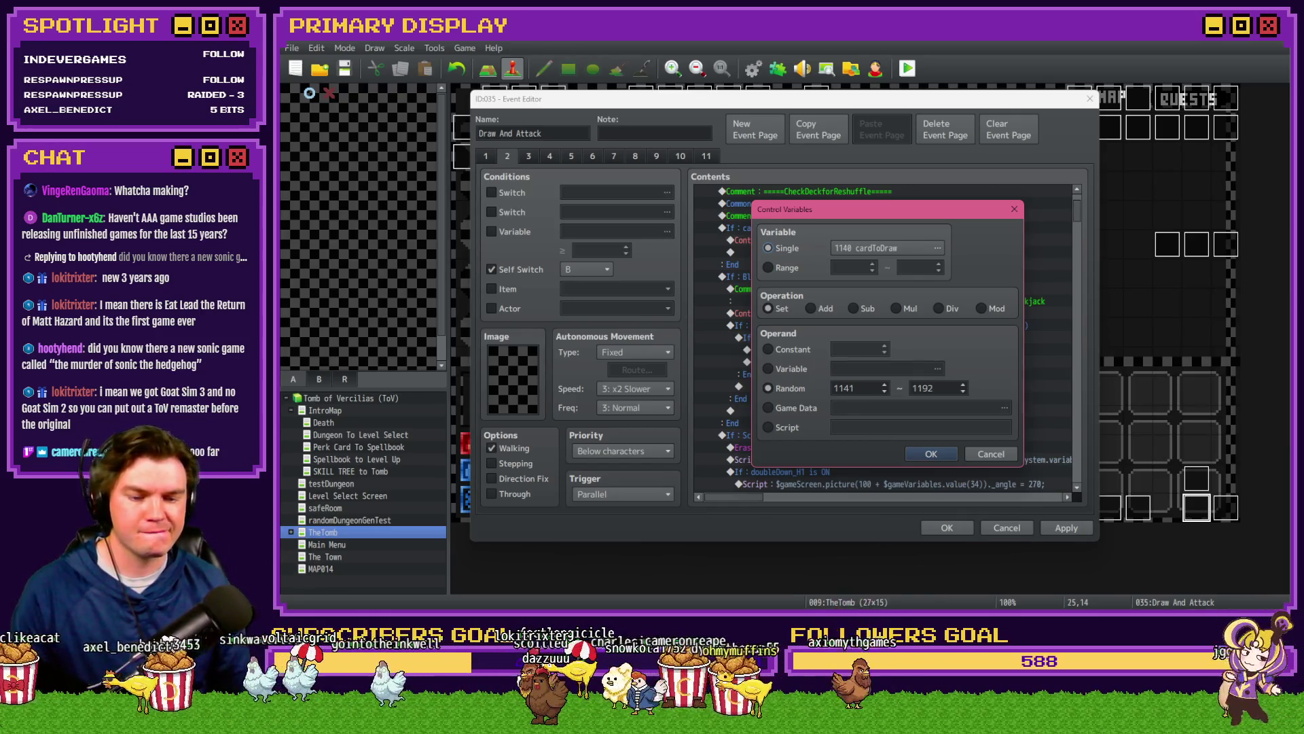
Step: Close the cardToDraw settings unchanged and select the whole If BlackMageJack block
{"action": "key", "text": "alt+Tab"}
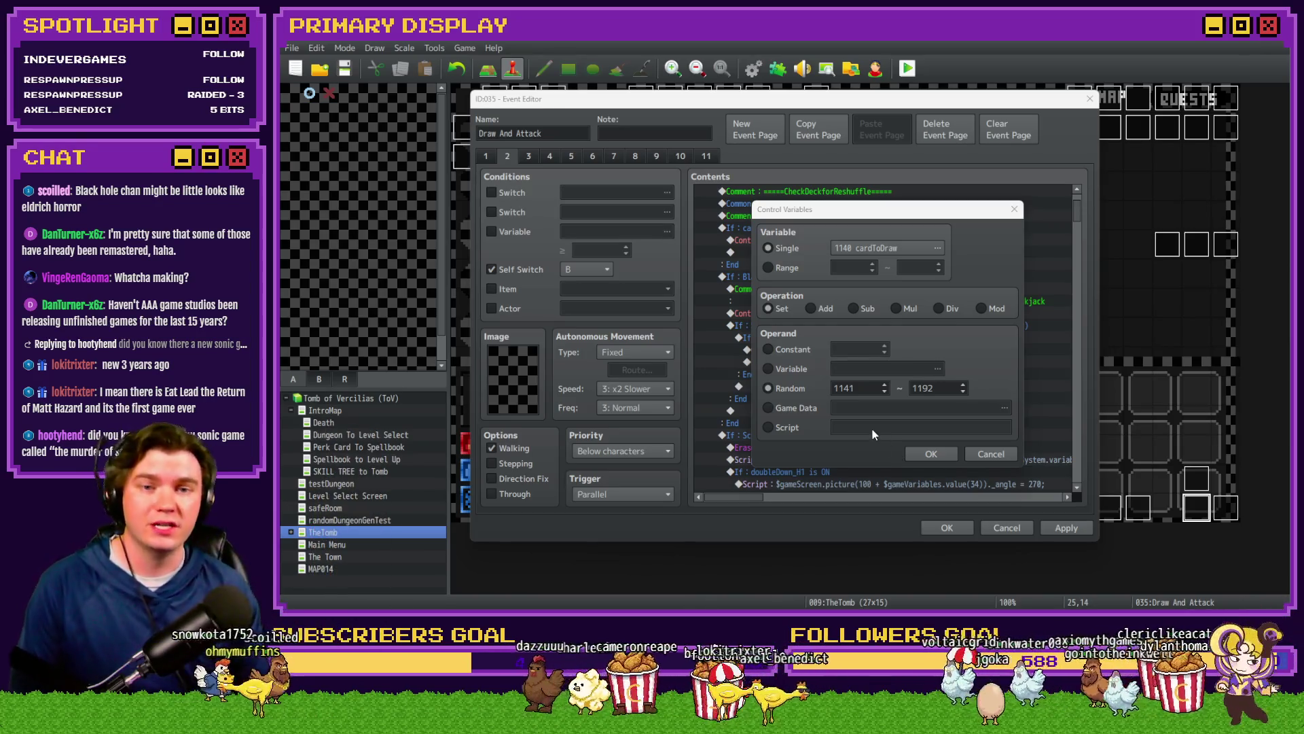
{"action": "left_click", "coordinate": [925, 455]}
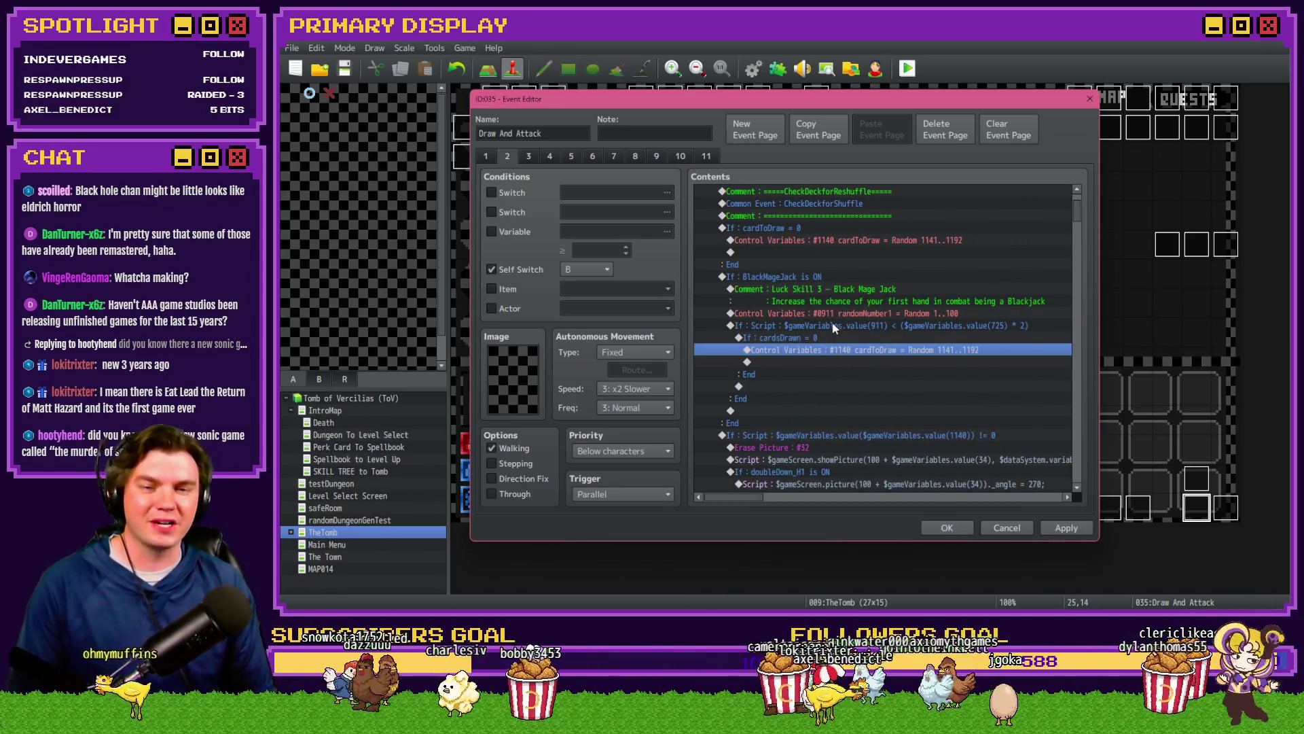
{"action": "left_click", "coordinate": [815, 276]}
{"action": "left_click", "coordinate": [804, 262]}
{"action": "left_click", "coordinate": [850, 276]}
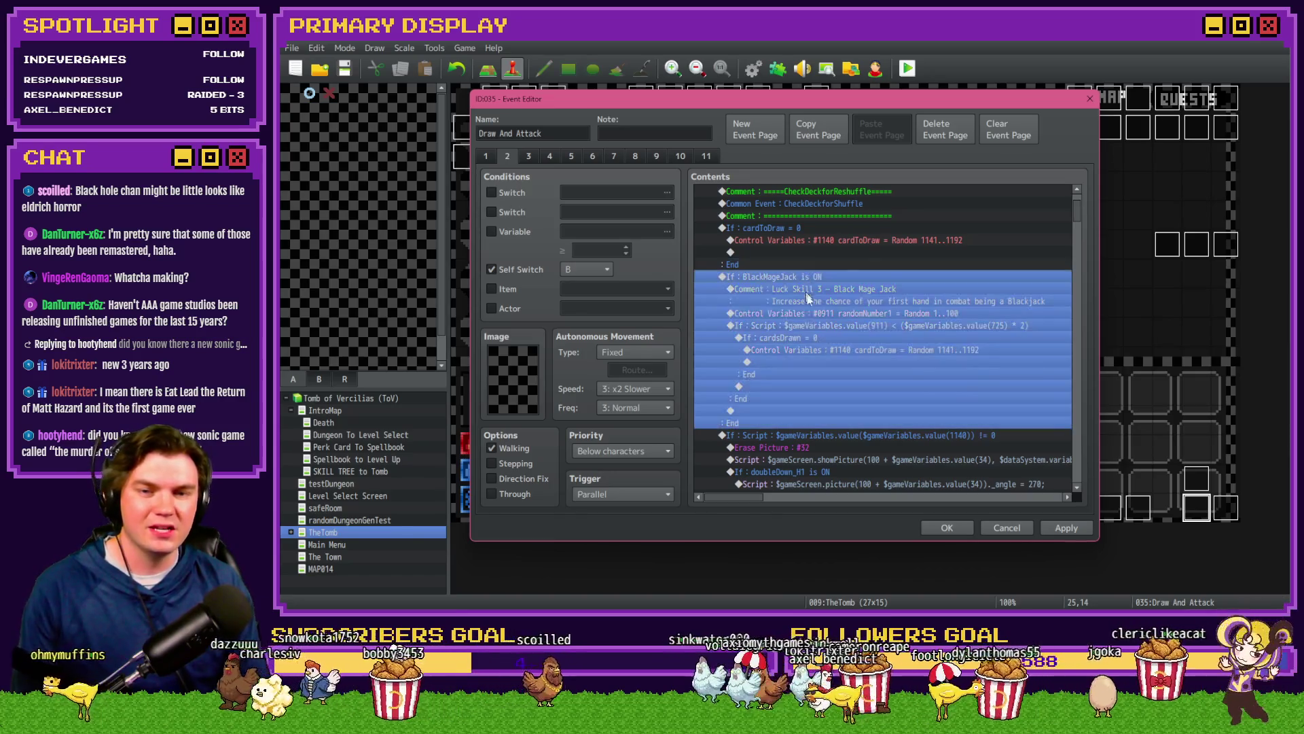
Step: Close the Event Editor, save the changes and start a playtest
{"action": "left_click", "coordinate": [947, 527]}
{"action": "left_click", "coordinate": [907, 68]}
{"action": "key", "text": "Return"}
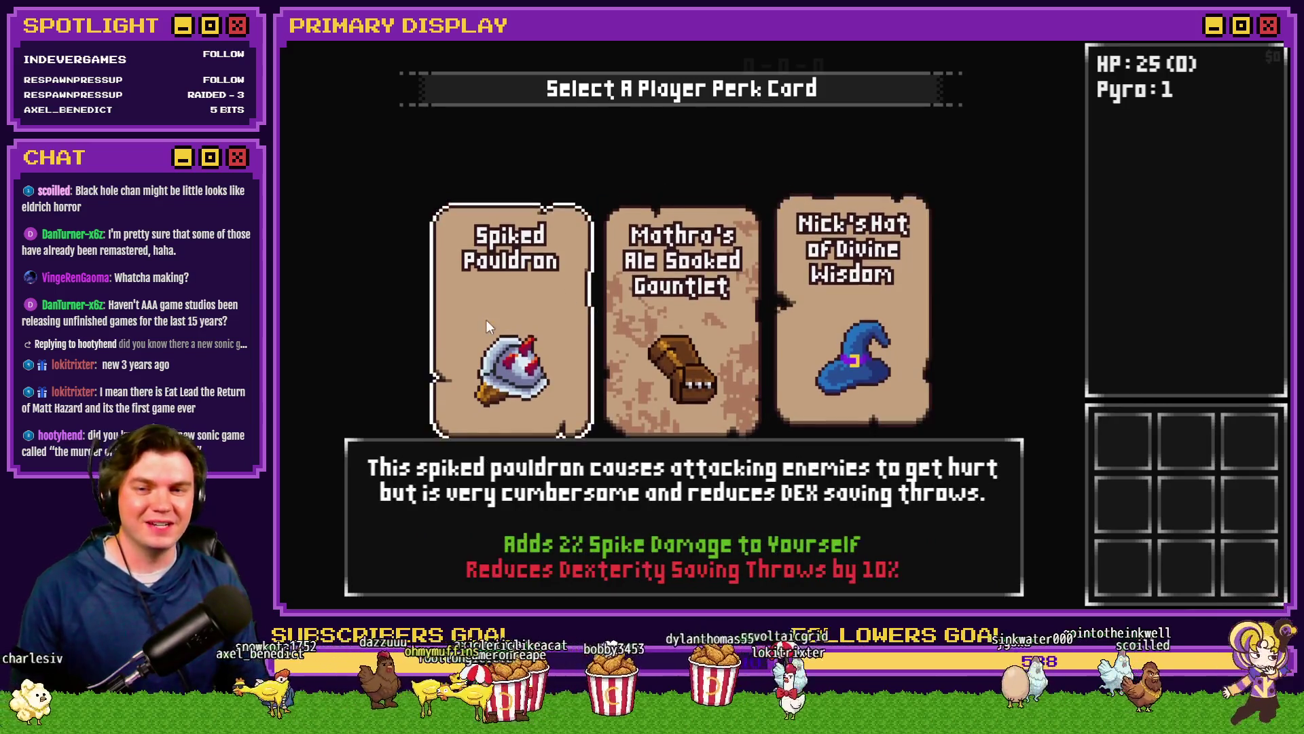
Step: Take the Spiked Pauldron perk, check items and skill tree, enter the Pyro Tusk Rat fight, then quit
{"action": "left_click", "coordinate": [486, 320]}
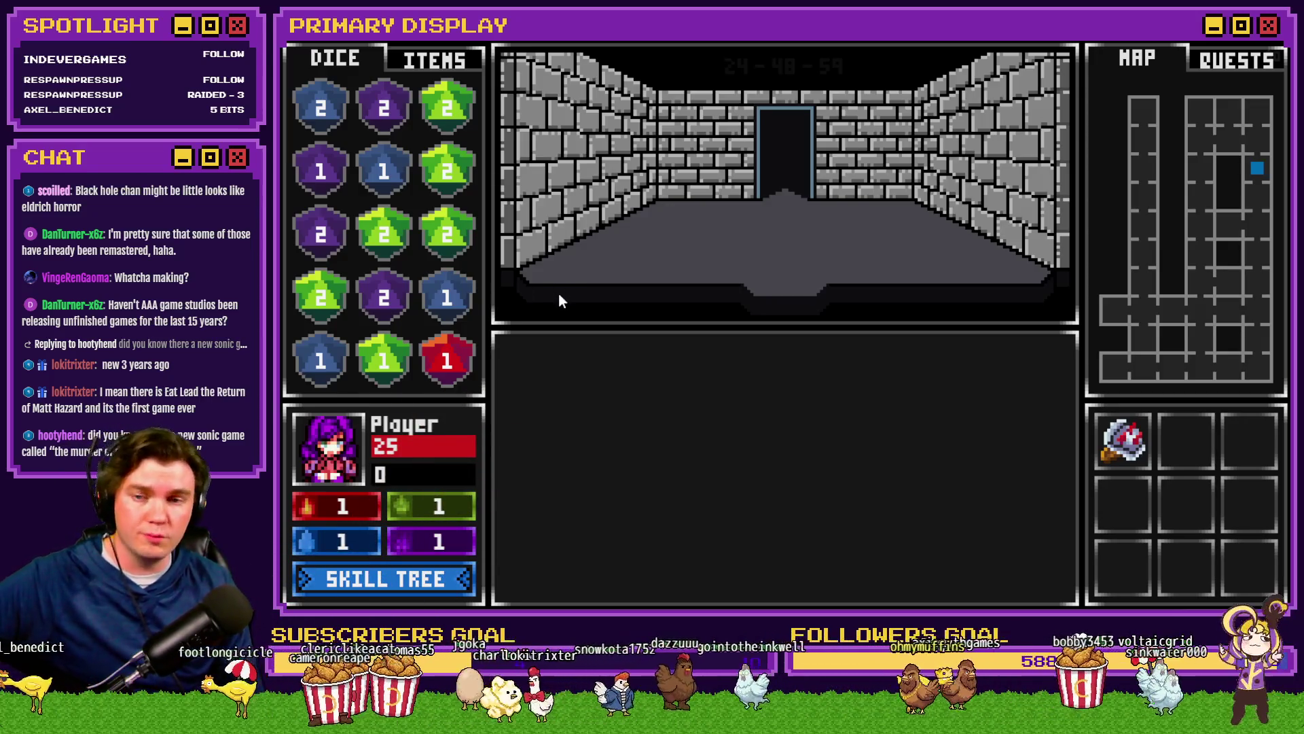
{"action": "left_click", "coordinate": [444, 67]}
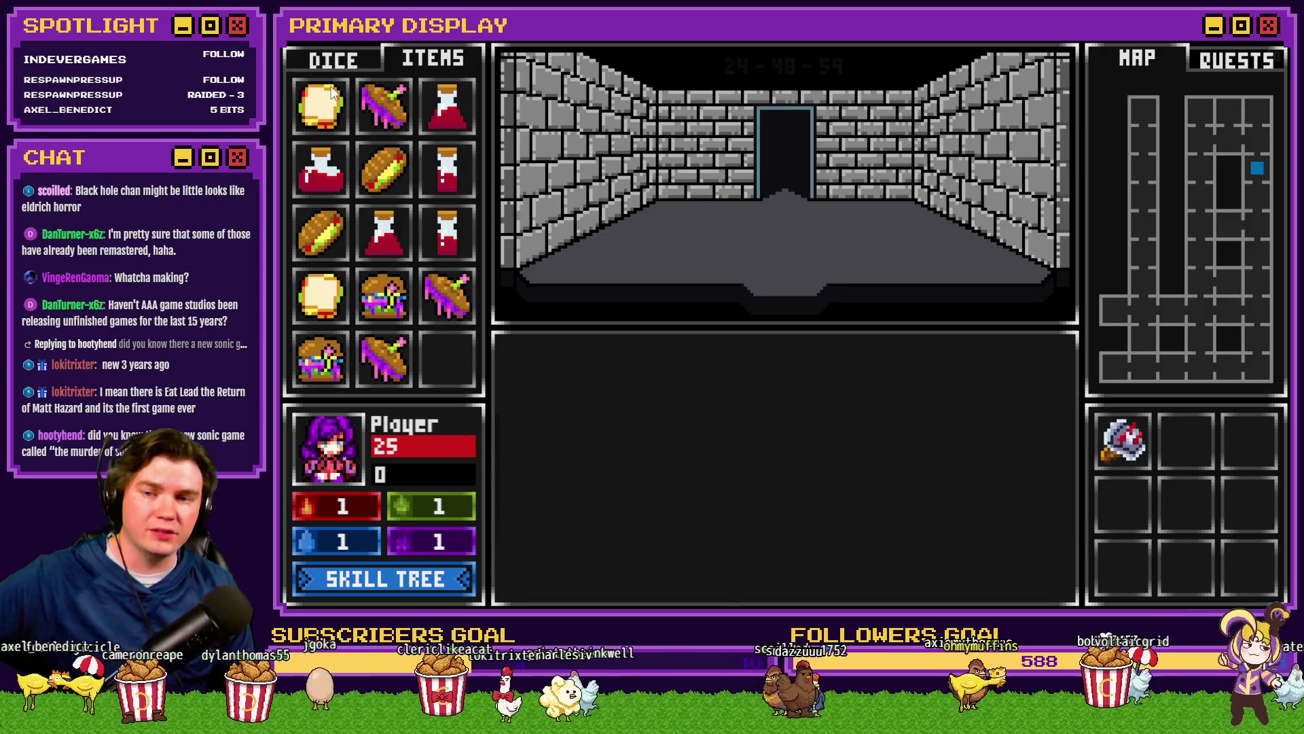
{"action": "left_click", "coordinate": [319, 61]}
{"action": "left_click", "coordinate": [414, 579]}
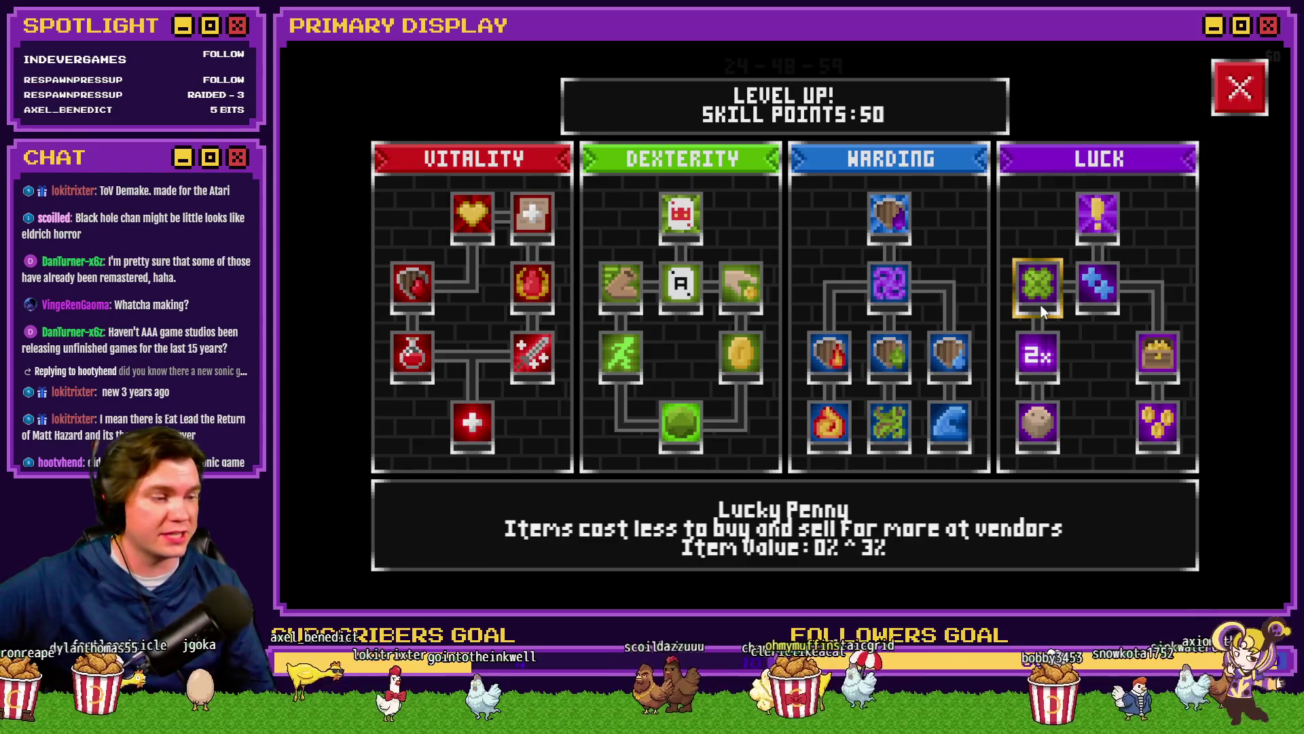
{"action": "left_click", "coordinate": [1240, 87]}
{"action": "key", "text": "w"}
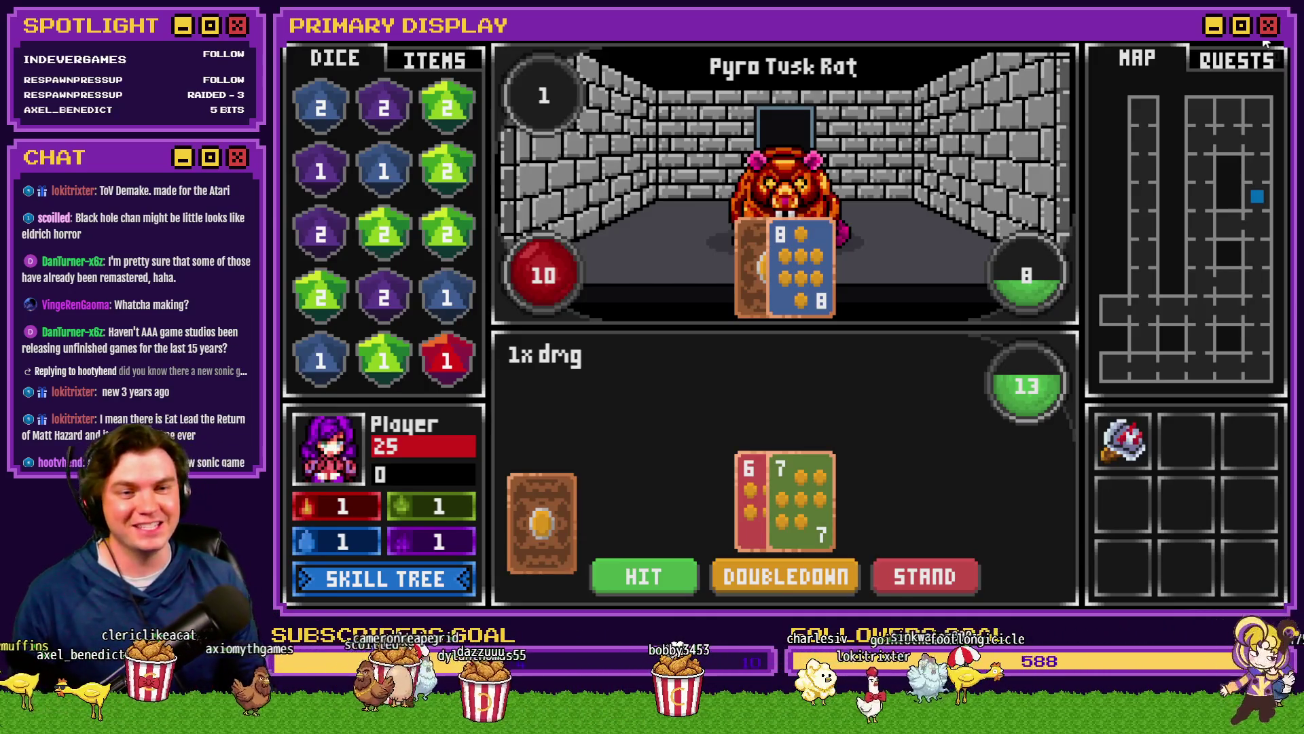
{"action": "left_click", "coordinate": [1266, 43]}
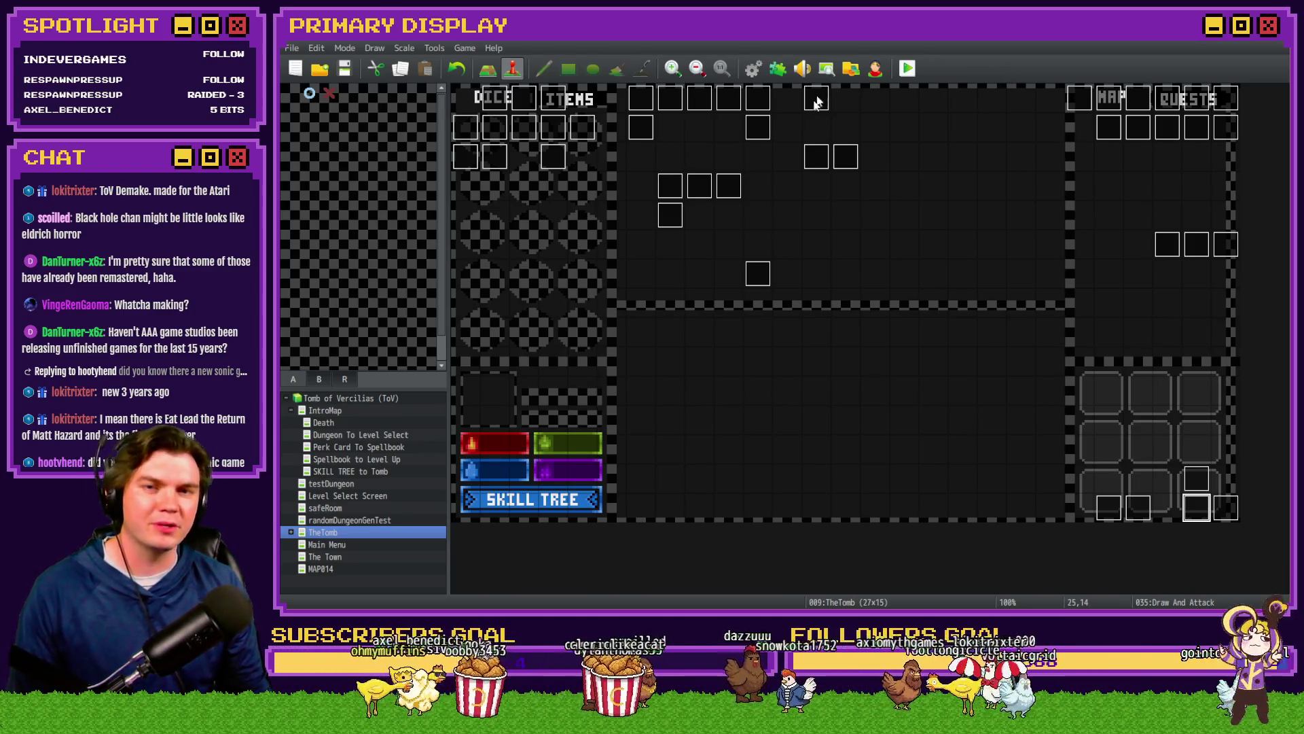
Step: Paste the If BlackMageJack block back into page 2 of Draw And Attack and confirm
{"action": "double_click", "coordinate": [1185, 513]}
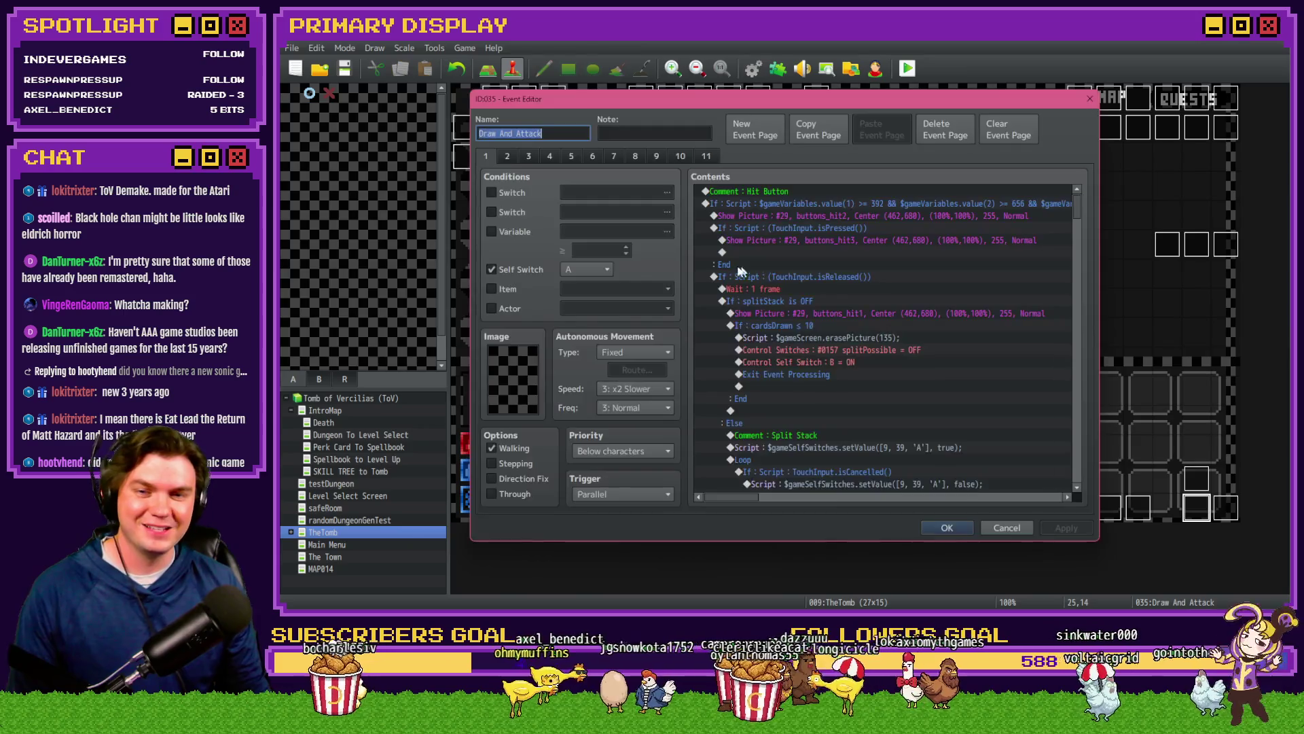
{"action": "left_click", "coordinate": [508, 158]}
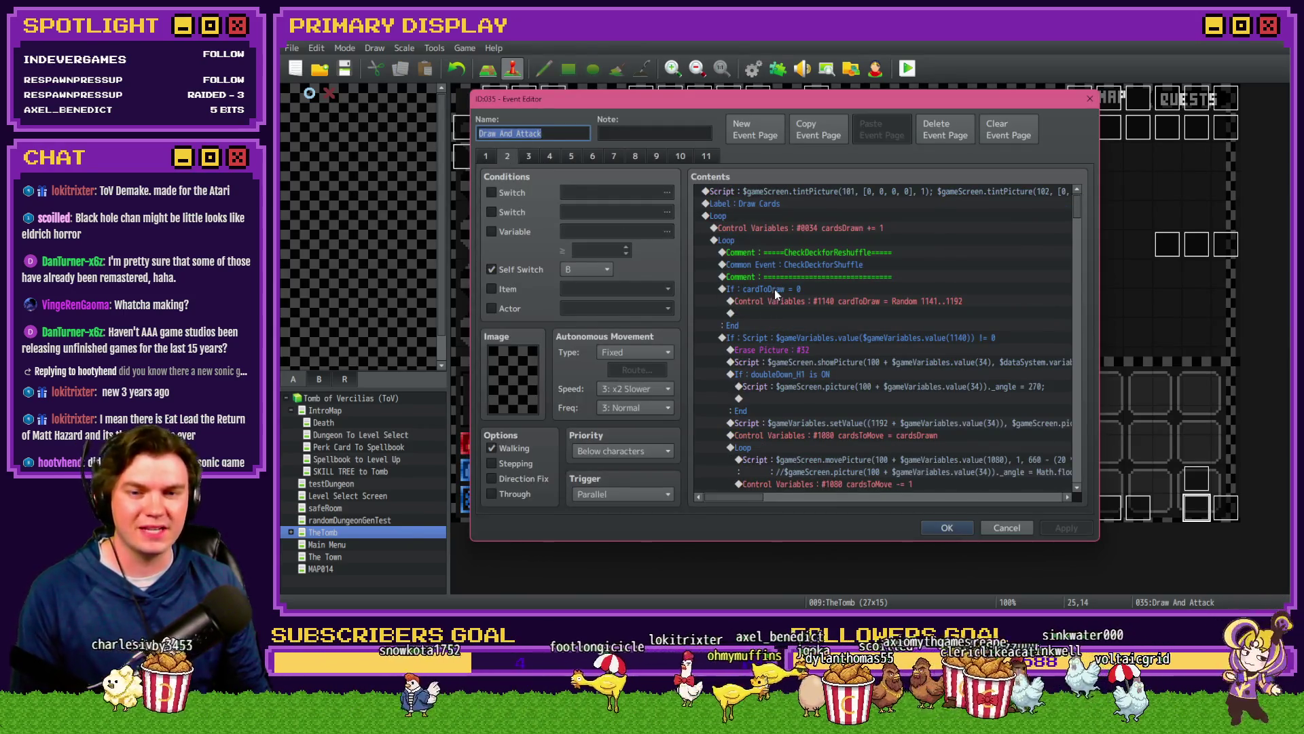
{"action": "left_click", "coordinate": [774, 289]}
{"action": "left_click", "coordinate": [777, 338]}
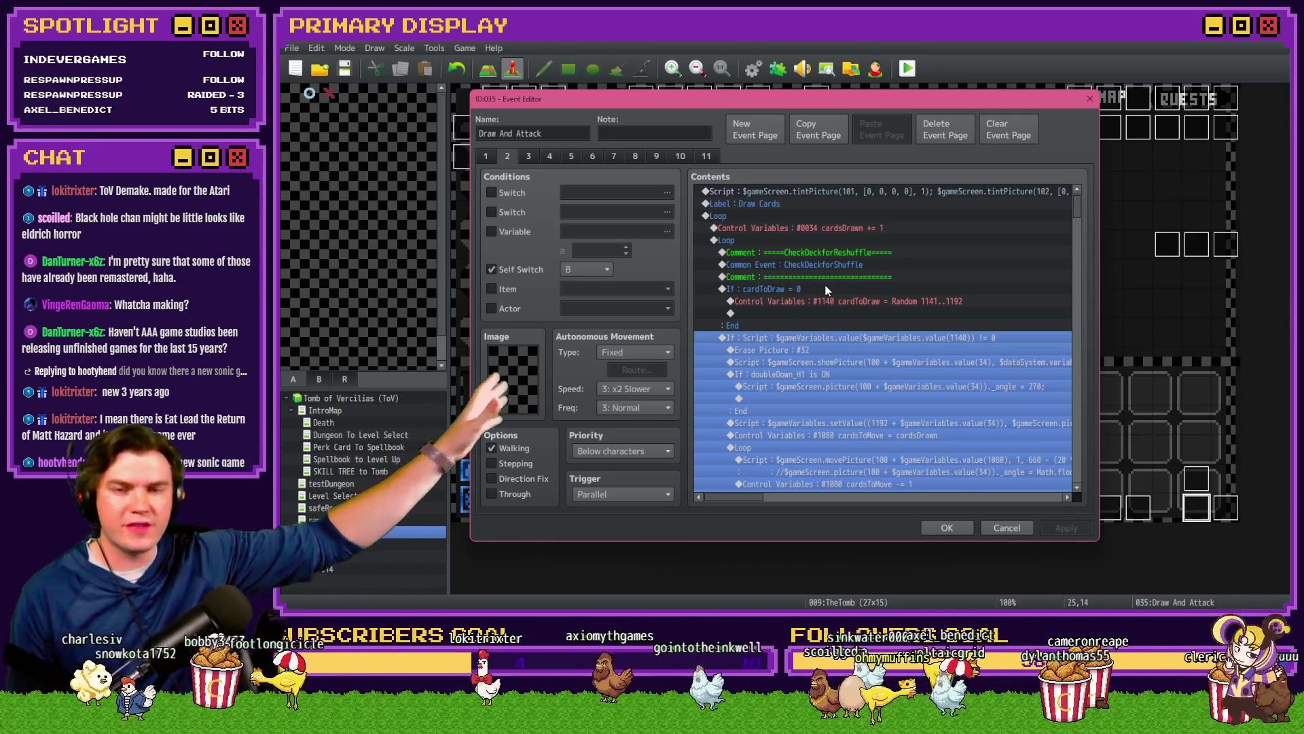
{"action": "key", "text": "ctrl+v"}
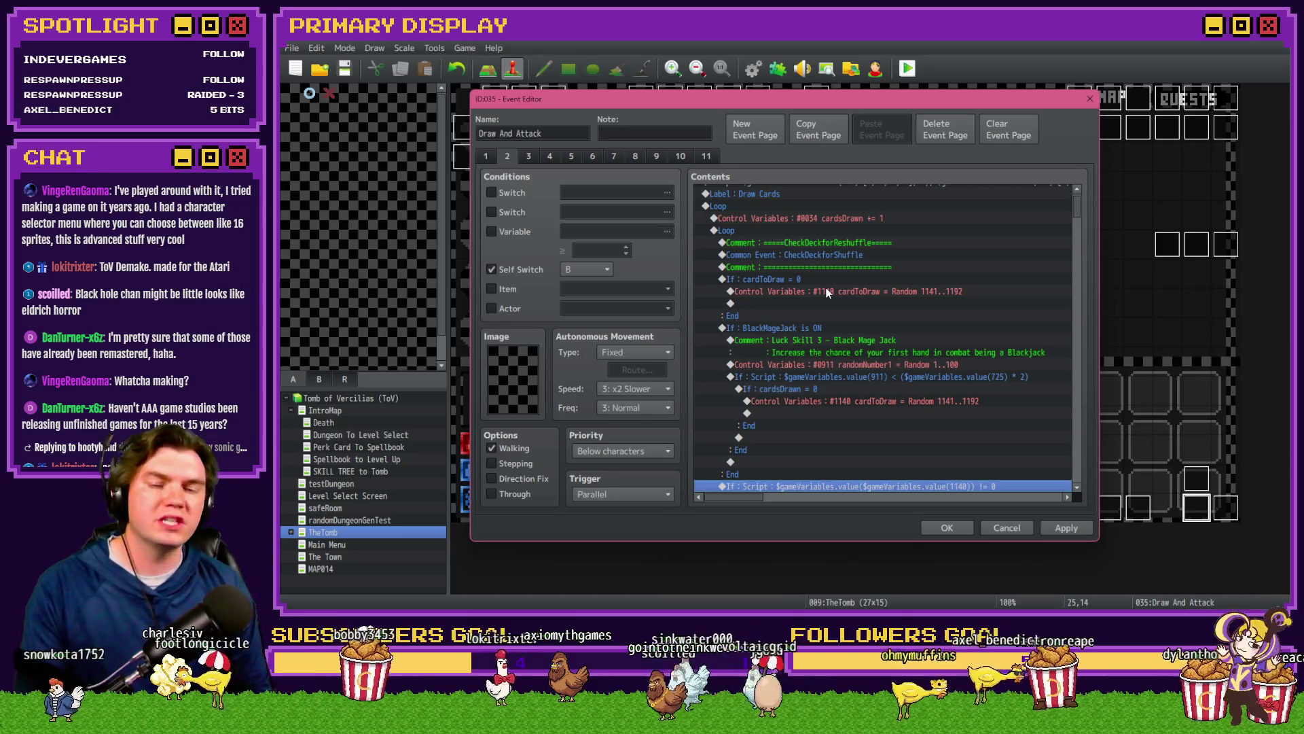
{"action": "left_click", "coordinate": [828, 329]}
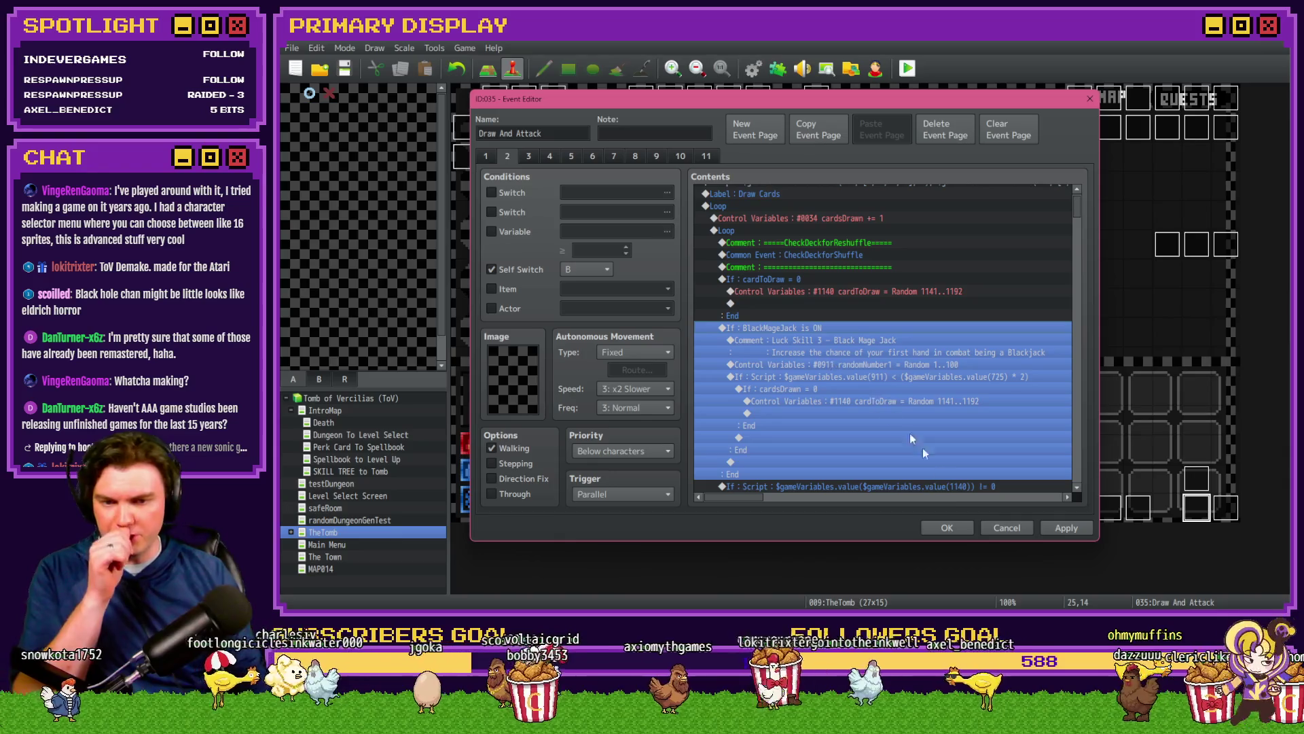
{"action": "left_click", "coordinate": [953, 530]}
Step: Open page 4 of the Int/Movement event to view its Showing Monster logic
{"action": "double_click", "coordinate": [494, 99]}
{"action": "left_click", "coordinate": [550, 157]}
{"action": "mouse_move", "coordinate": [1074, 221]}
{"action": "left_mouse_down"}
{"action": "mouse_move", "coordinate": [1075, 427]}
{"action": "mouse_move", "coordinate": [1092, 346]}
{"action": "left_mouse_up"}
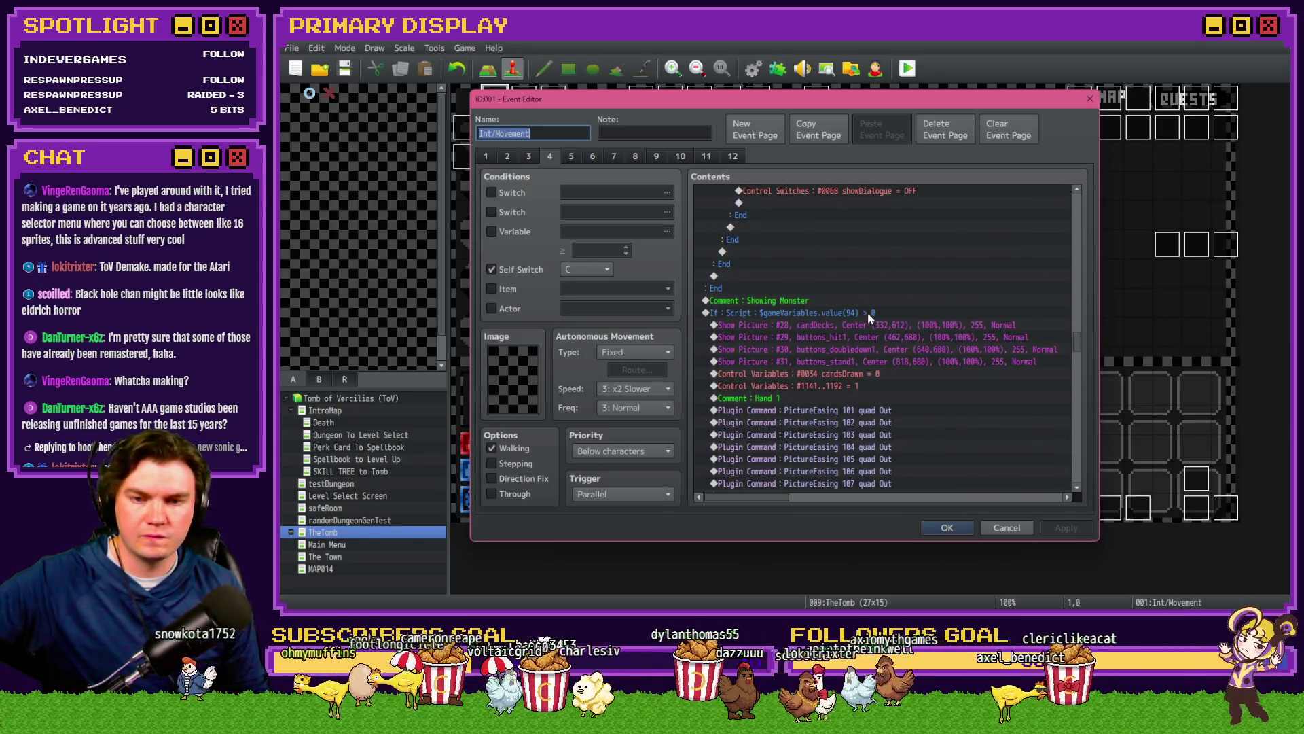
Step: Insert a Control Switches command turning 0172 BlackMageJack ON before cardsDrawn, then reopen Draw And Attack
{"action": "left_click", "coordinate": [801, 323]}
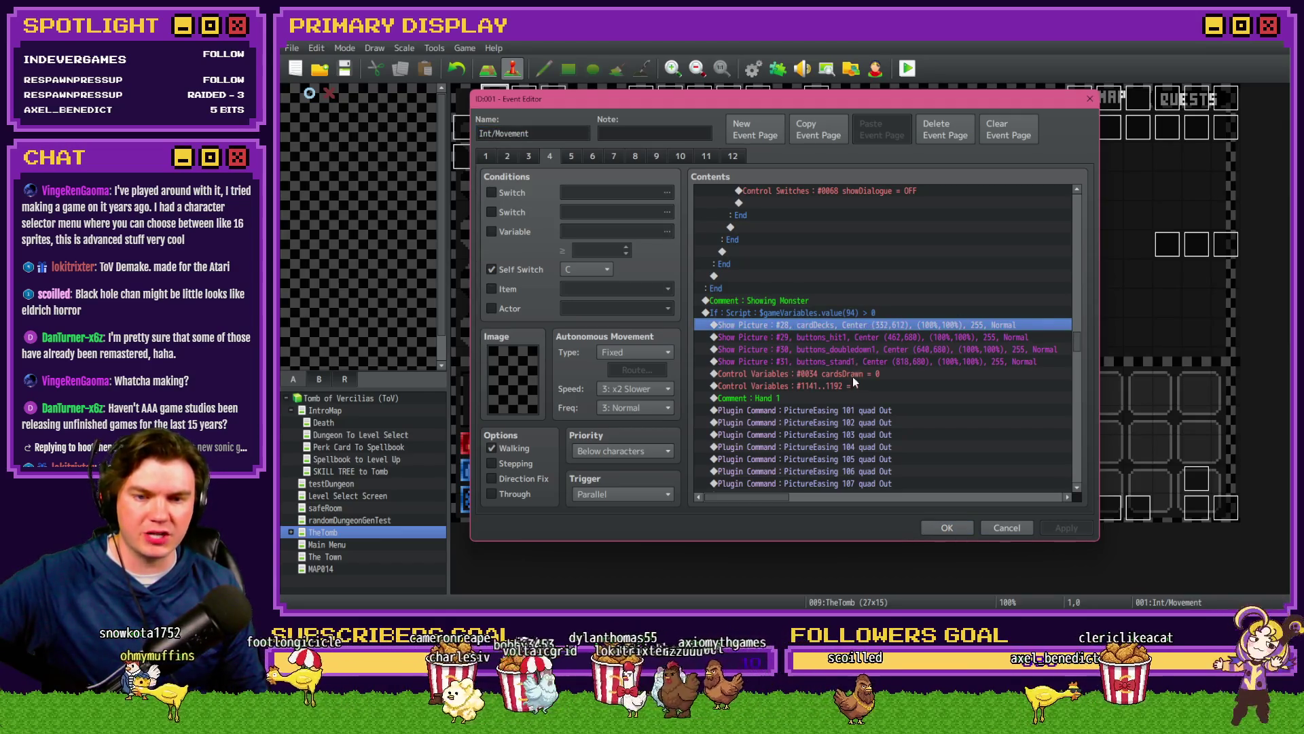
{"action": "left_click", "coordinate": [853, 373]}
{"action": "key", "text": "Insert"}
{"action": "left_click", "coordinate": [811, 298]}
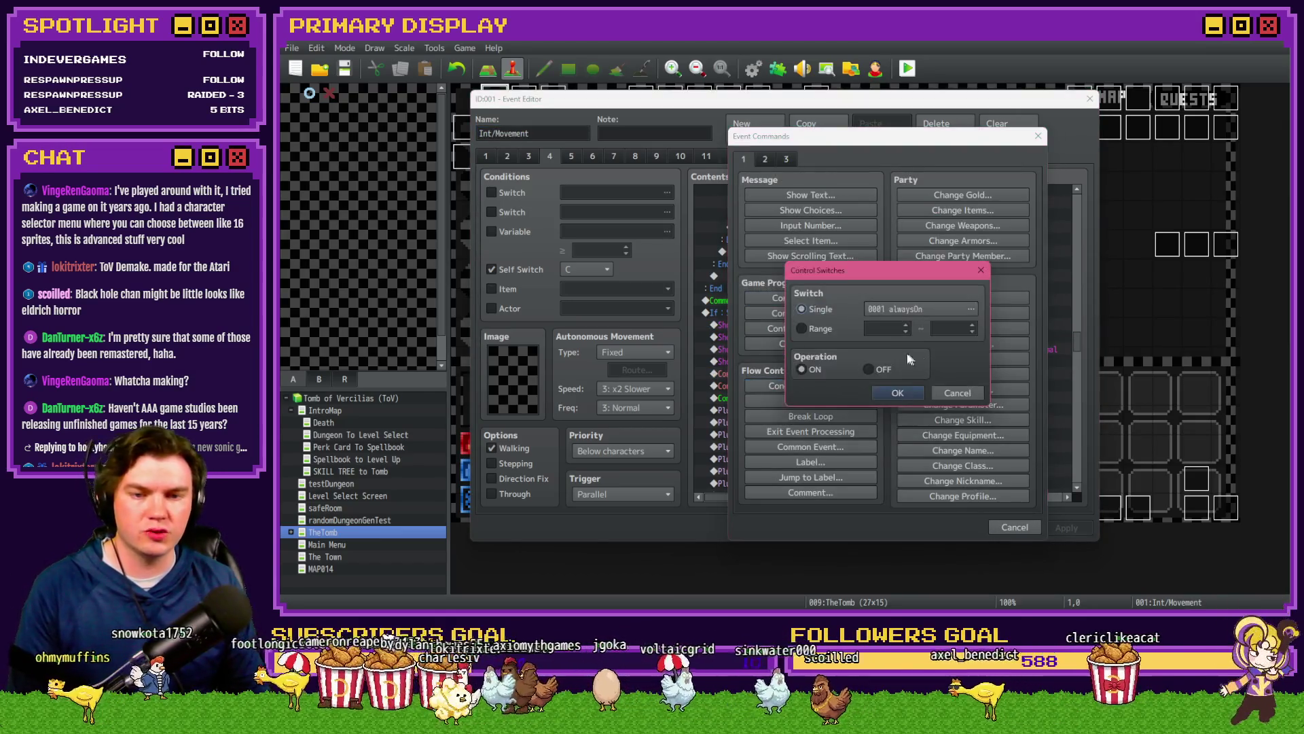
{"action": "left_click", "coordinate": [971, 309]}
{"action": "left_click", "coordinate": [802, 291]}
{"action": "double_click", "coordinate": [937, 324]}
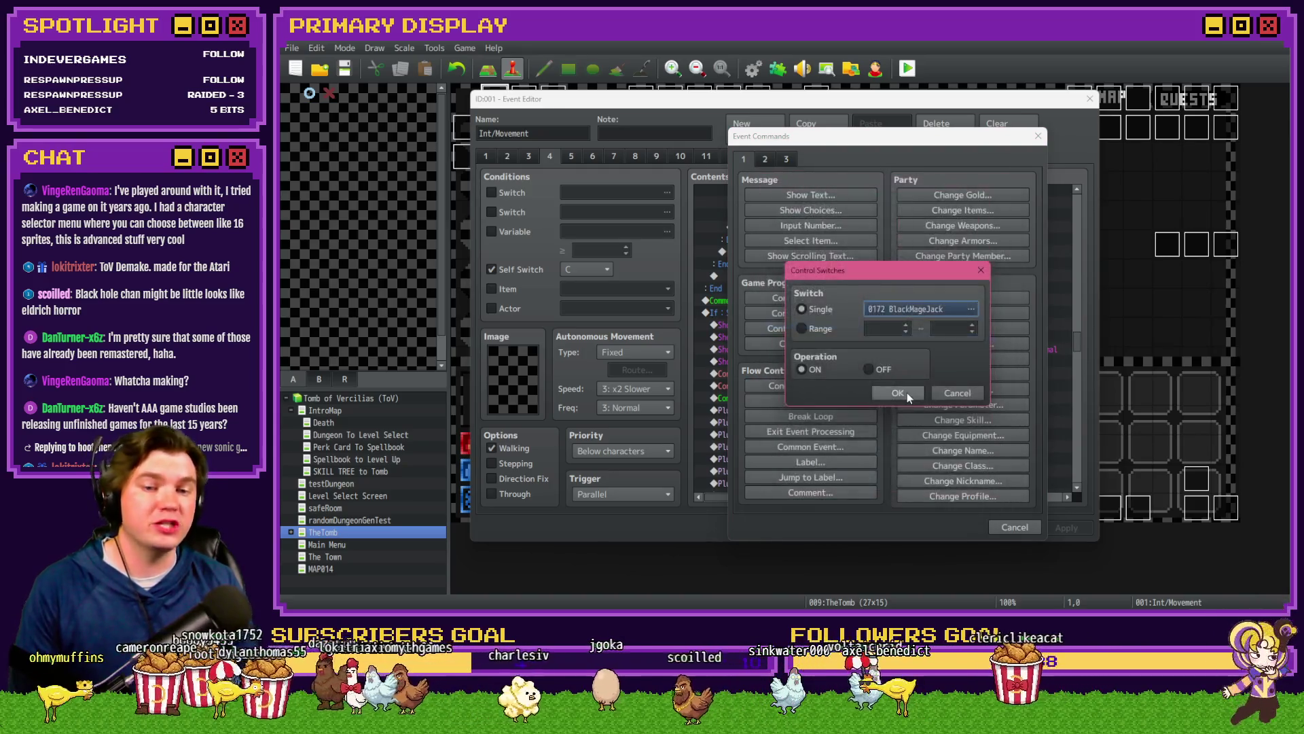
{"action": "left_click", "coordinate": [907, 392]}
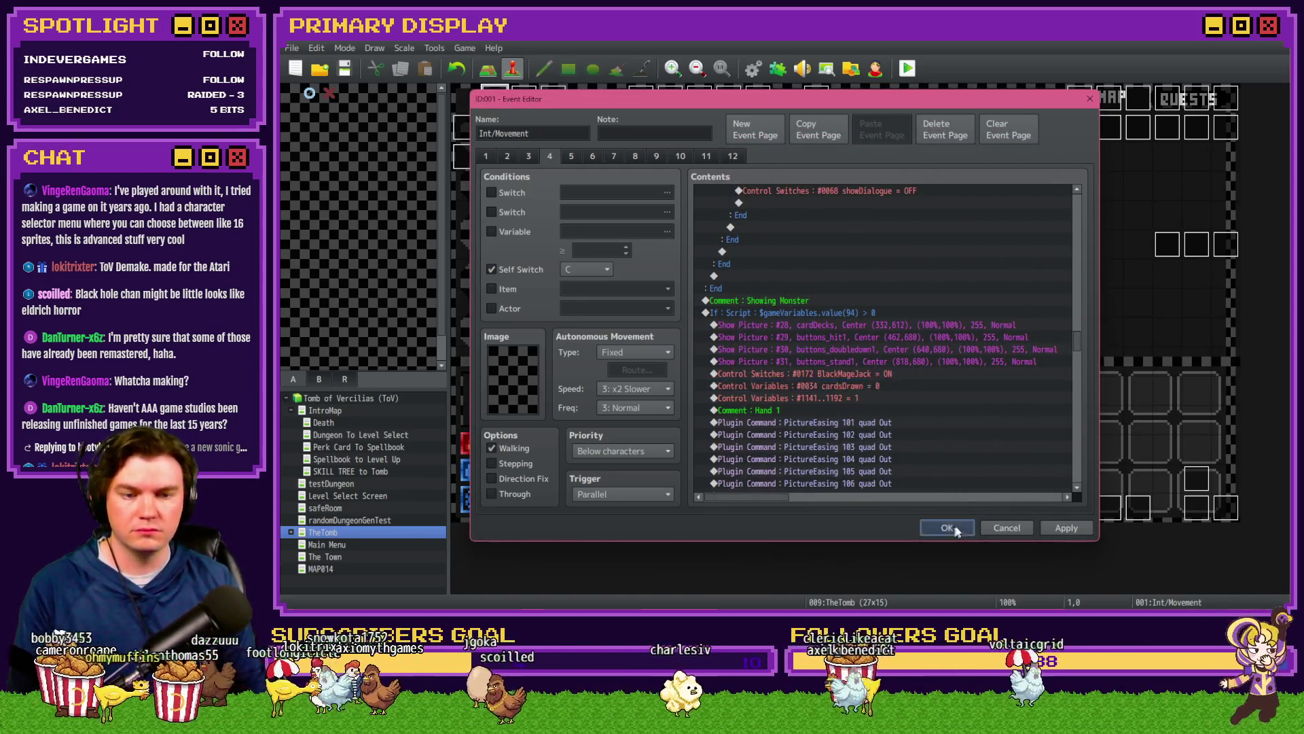
{"action": "left_click", "coordinate": [955, 529]}
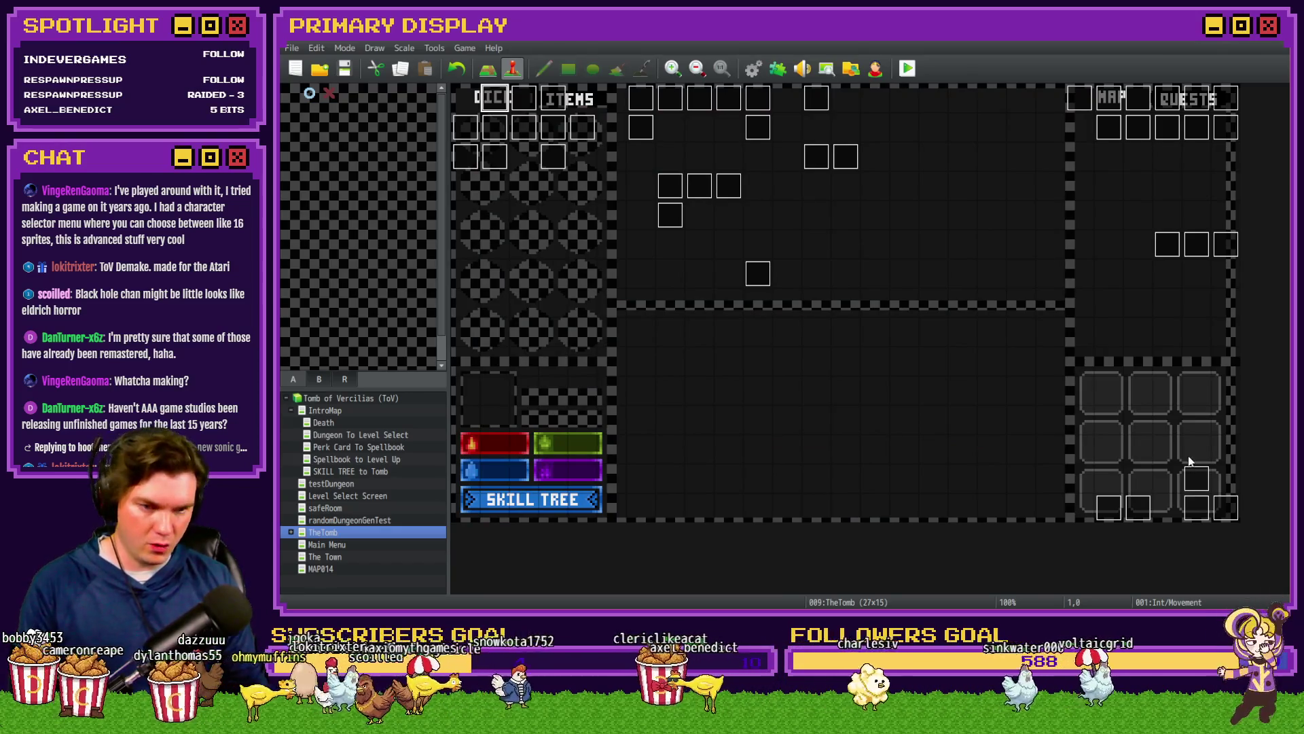
{"action": "double_click", "coordinate": [1197, 508]}
Step: Go to page 2 of Draw And Attack and select the cardToDraw random draw line
{"action": "left_click", "coordinate": [507, 157]}
{"action": "scroll", "coordinate": [843, 360], "scroll_direction": "down", "scroll_amount": 3}
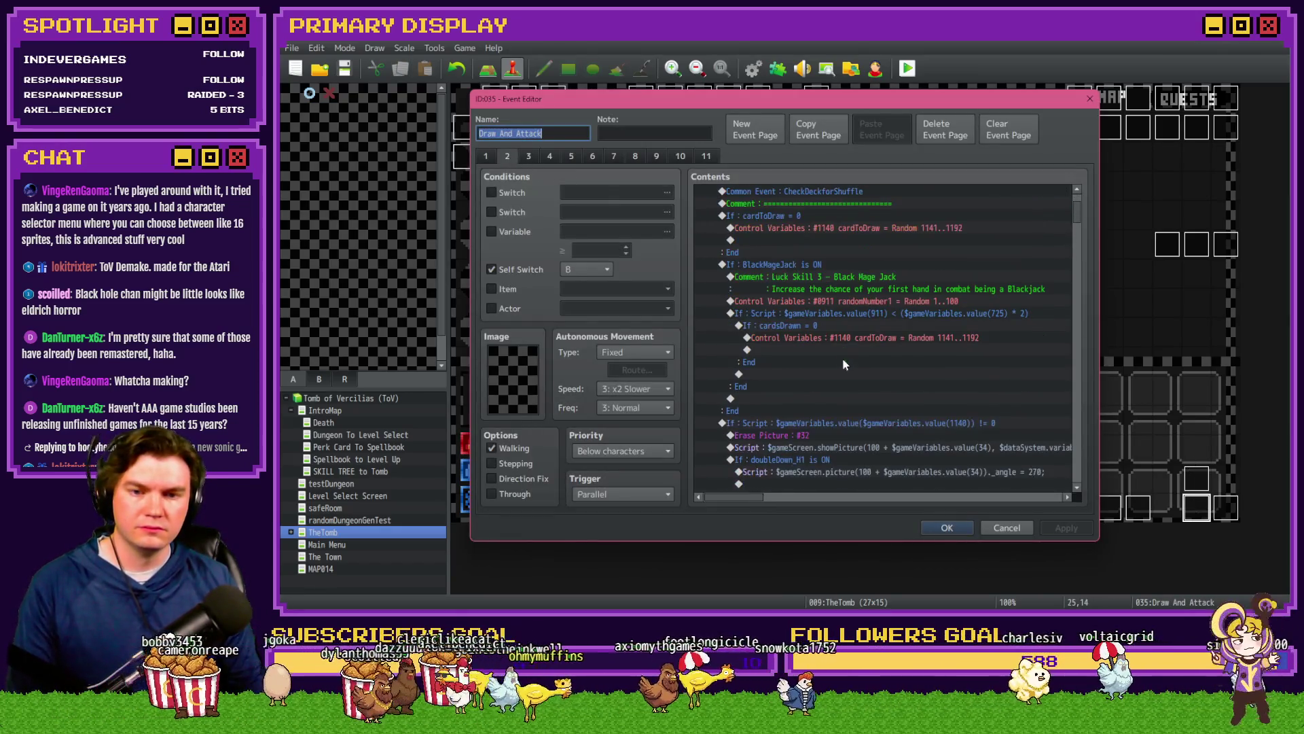
{"action": "left_click", "coordinate": [807, 334]}
{"action": "key", "text": "Return"}
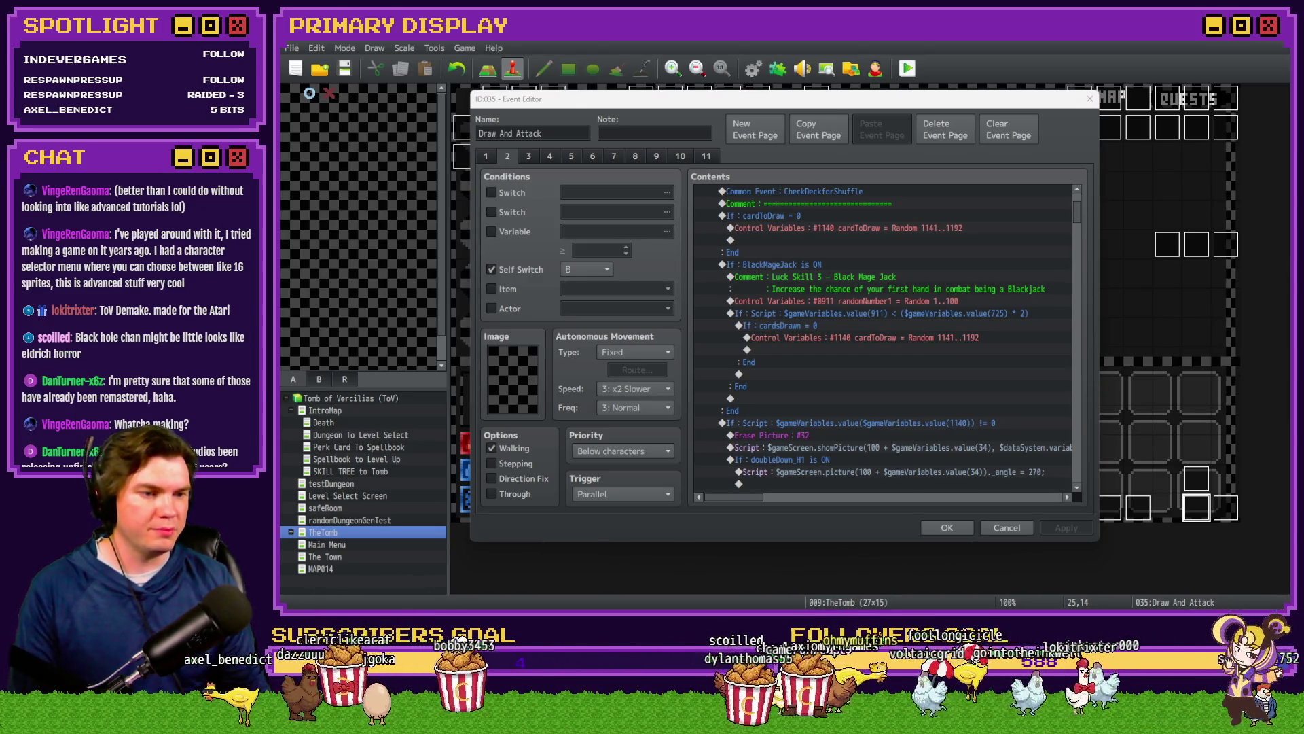
Step: Check the card1-1.png image in the pictures folder and return to the event editor
{"action": "key", "text": "alt+Tab"}
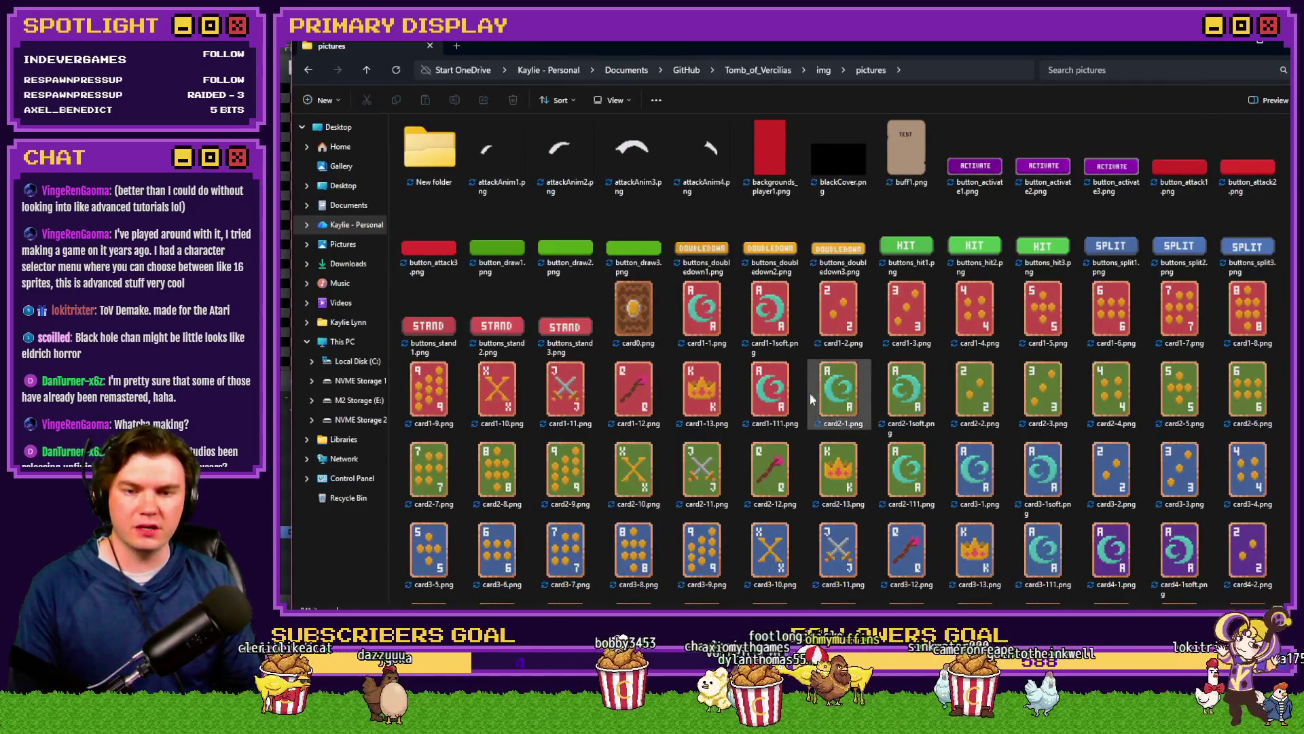
{"action": "scroll", "coordinate": [811, 399], "scroll_direction": "down", "scroll_amount": 5}
{"action": "scroll", "coordinate": [810, 393], "scroll_direction": "up", "scroll_amount": 5}
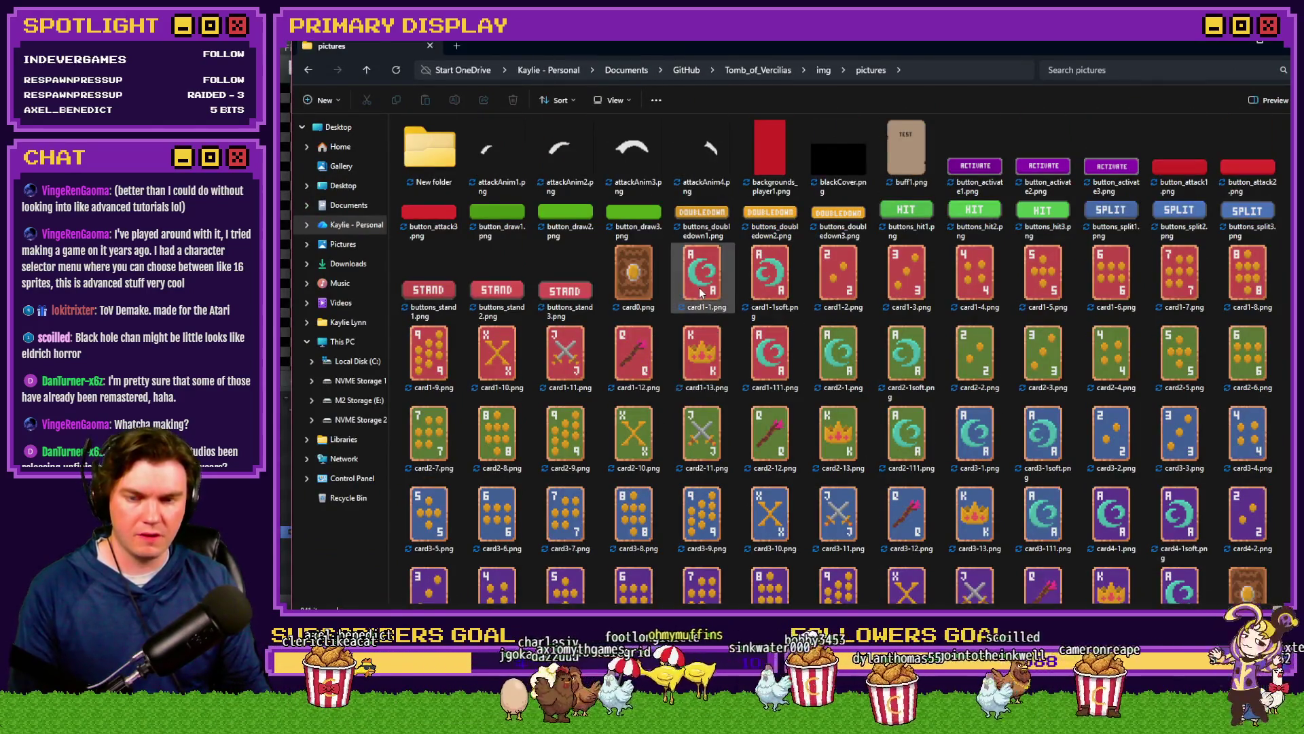
{"action": "left_click", "coordinate": [702, 292]}
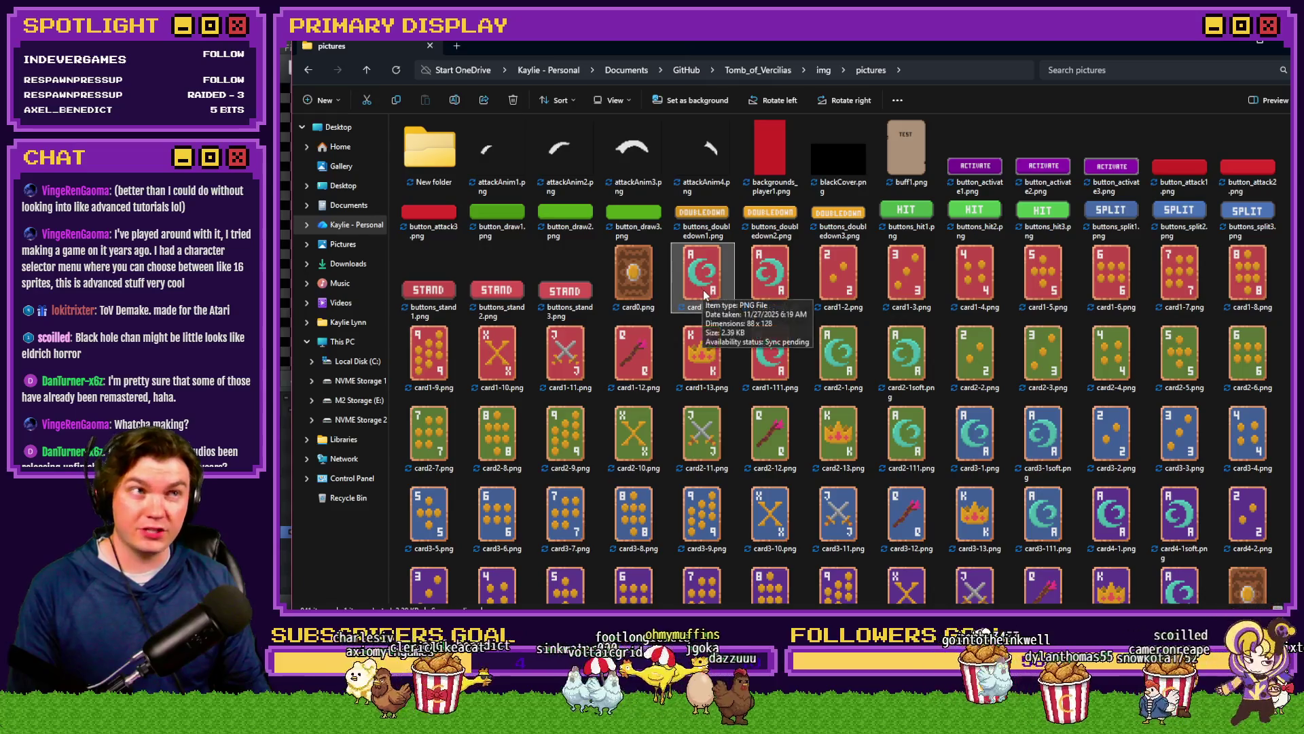
{"action": "key", "text": "alt+Tab"}
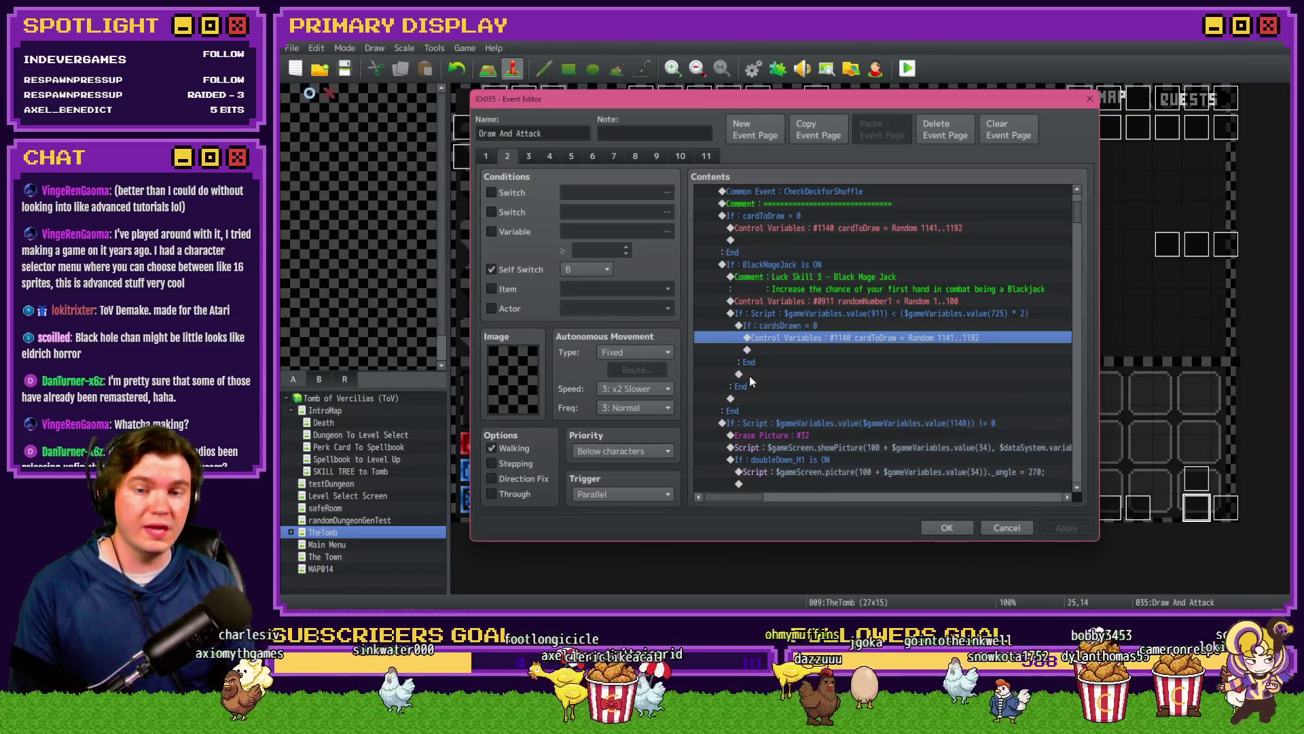
Step: Review the cardToDraw settings unchanged, then start a new Control Variables command
{"action": "double_click", "coordinate": [813, 337]}
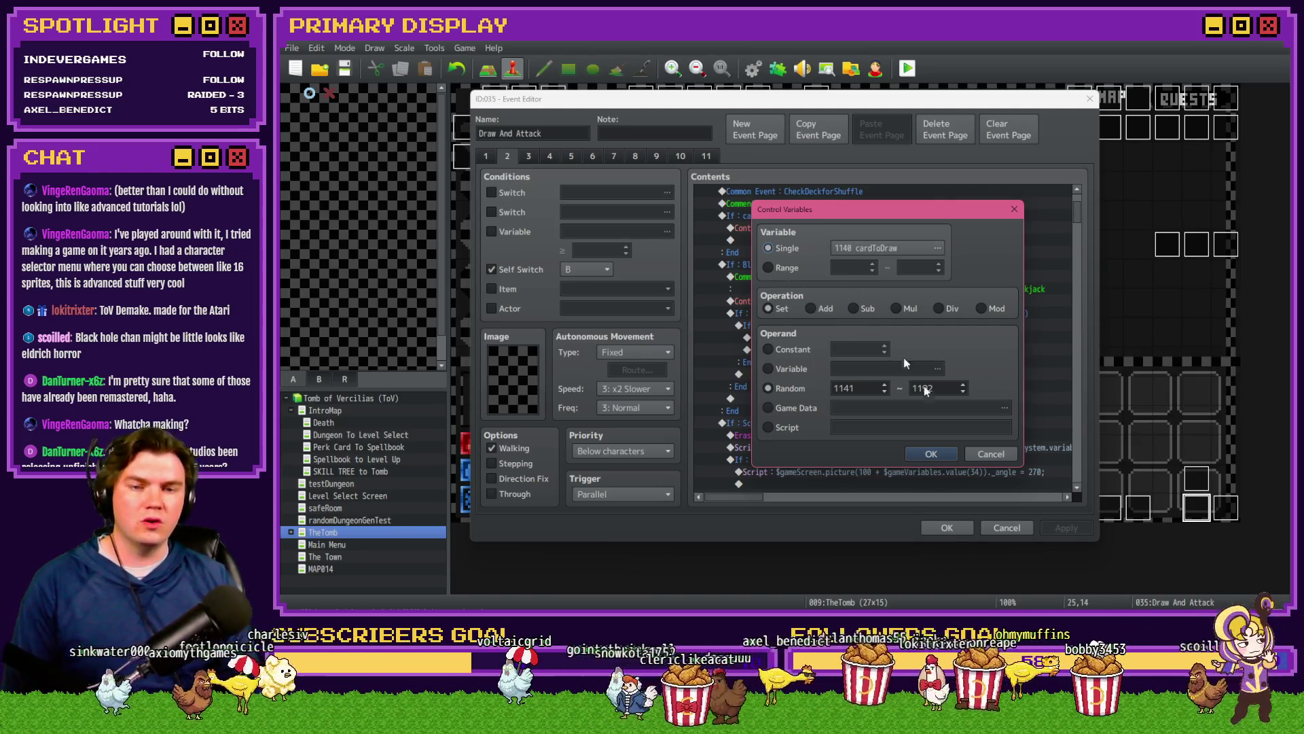
{"action": "left_click", "coordinate": [930, 454]}
{"action": "double_click", "coordinate": [877, 348]}
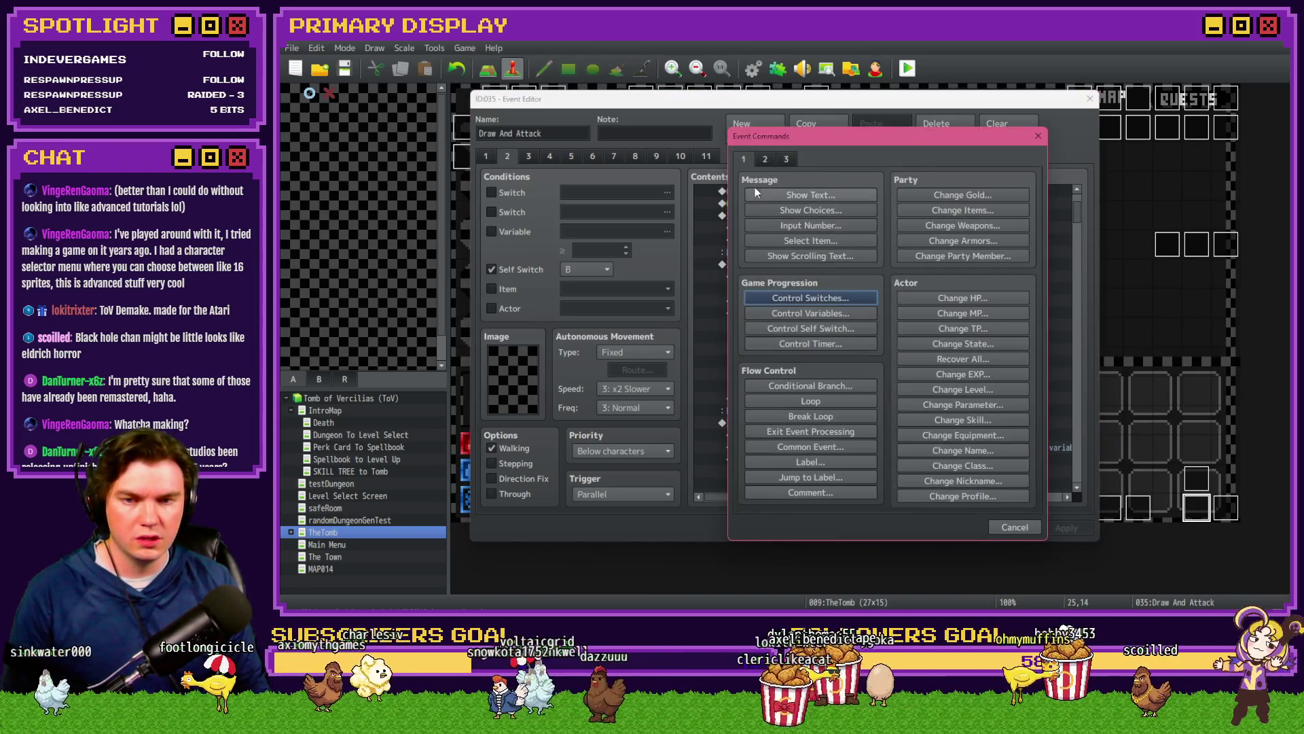
{"action": "left_click", "coordinate": [841, 313]}
Step: Browse the Variable Selector to the card variables group and pick card1-1, then view the pictures folder
{"action": "left_click", "coordinate": [873, 251]}
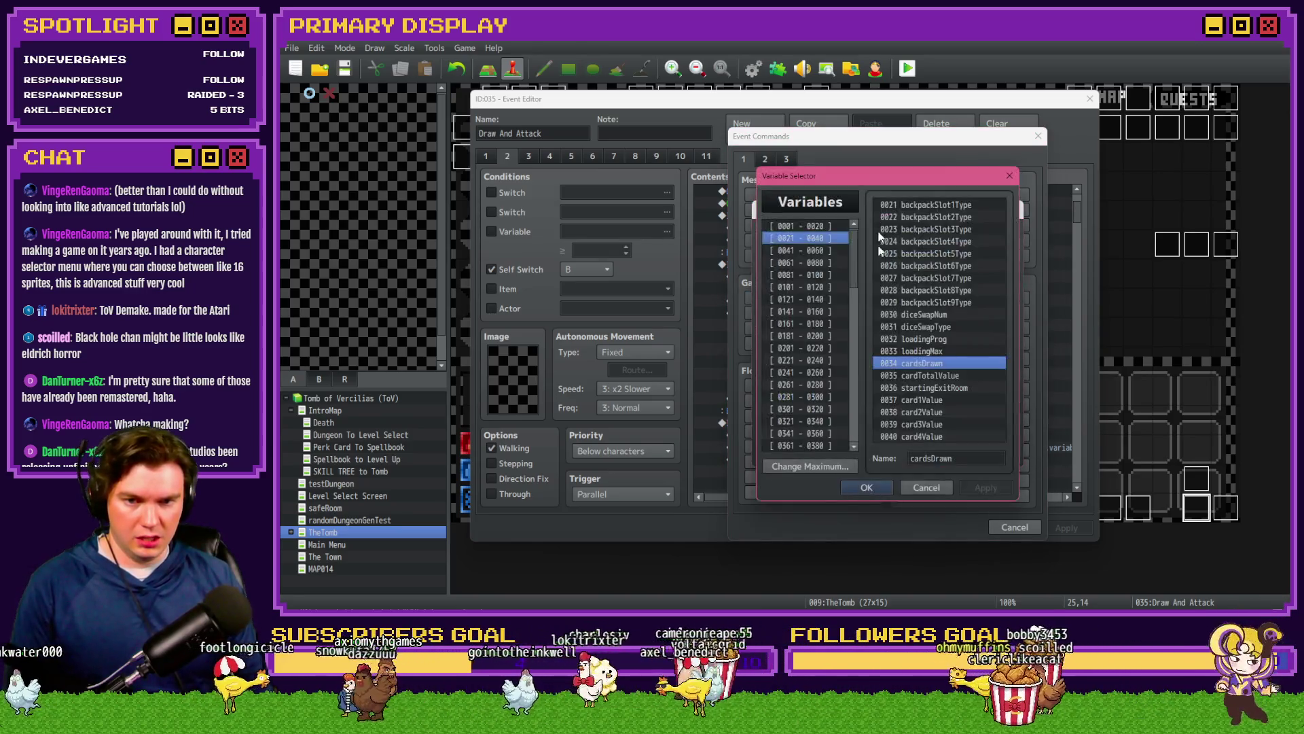
{"action": "left_click", "coordinate": [854, 400]}
{"action": "left_click", "coordinate": [853, 399]}
{"action": "left_click", "coordinate": [810, 335]}
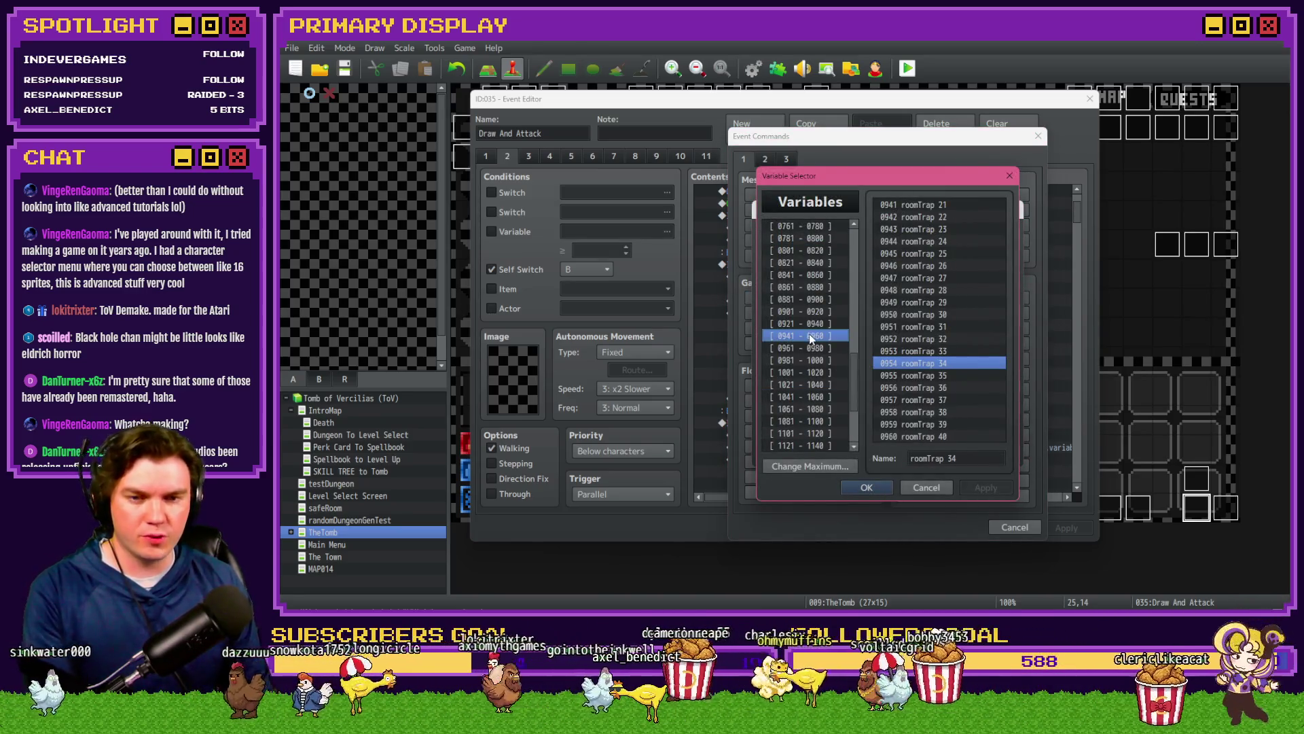
{"action": "key", "text": "Down"}
{"action": "key", "text": "Down"}
{"action": "key", "text": "Down"}
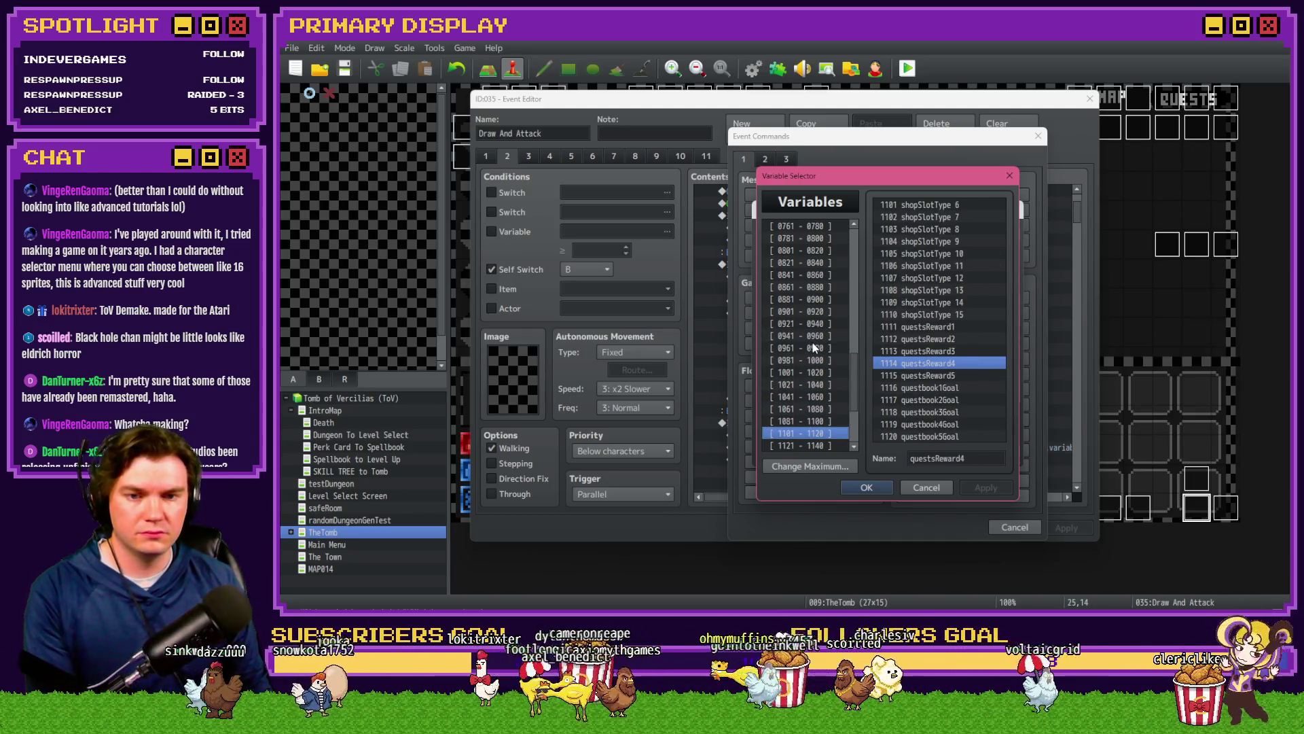
{"action": "key", "text": "Down"}
{"action": "key", "text": "Down"}
{"action": "left_click", "coordinate": [926, 204]}
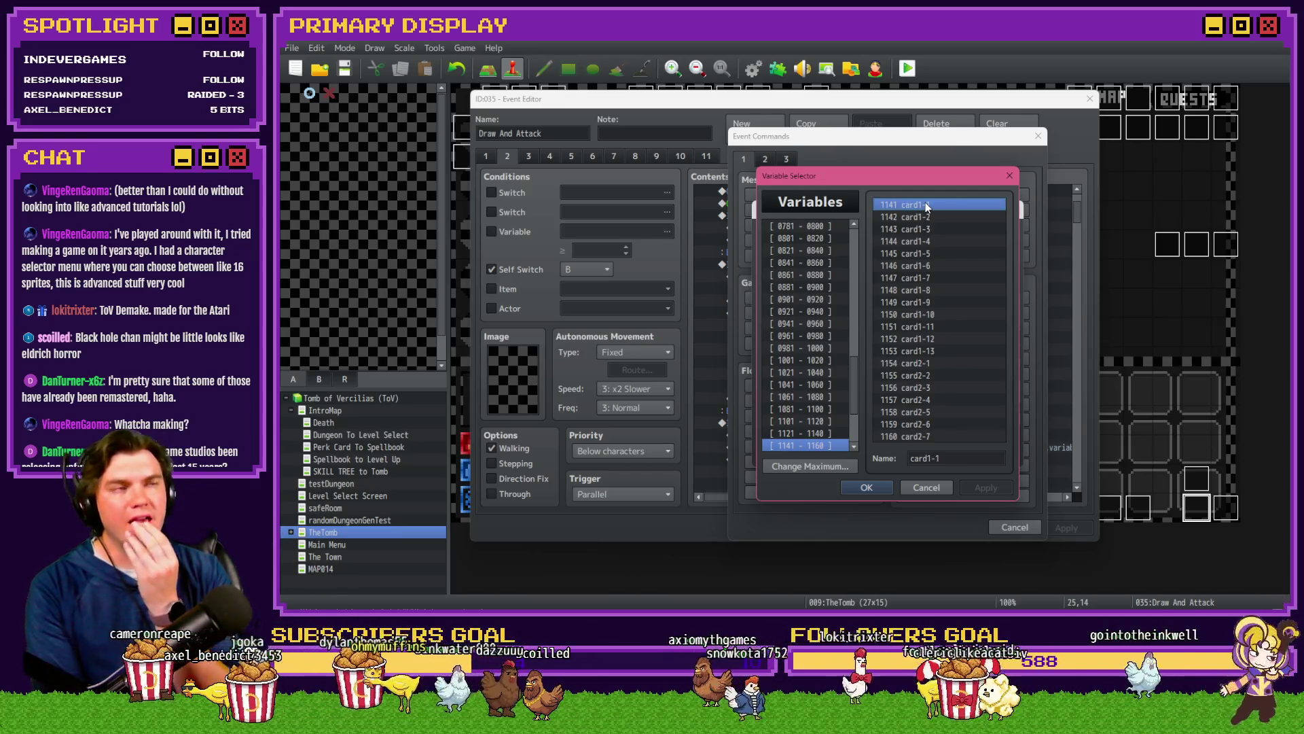
{"action": "key", "text": "alt+Tab"}
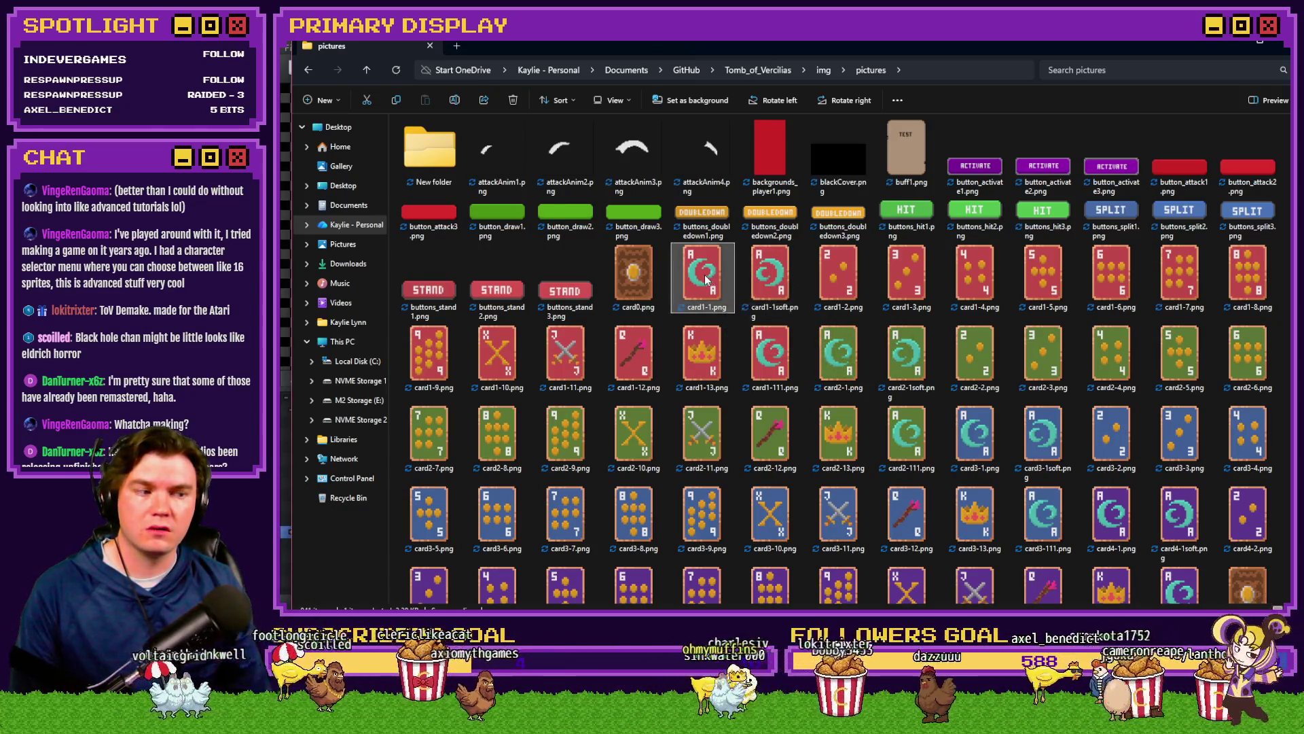
Step: Return from the pictures folder to the Variable Selector listing card1-1 through card2-7
{"action": "key", "text": "alt+Tab"}
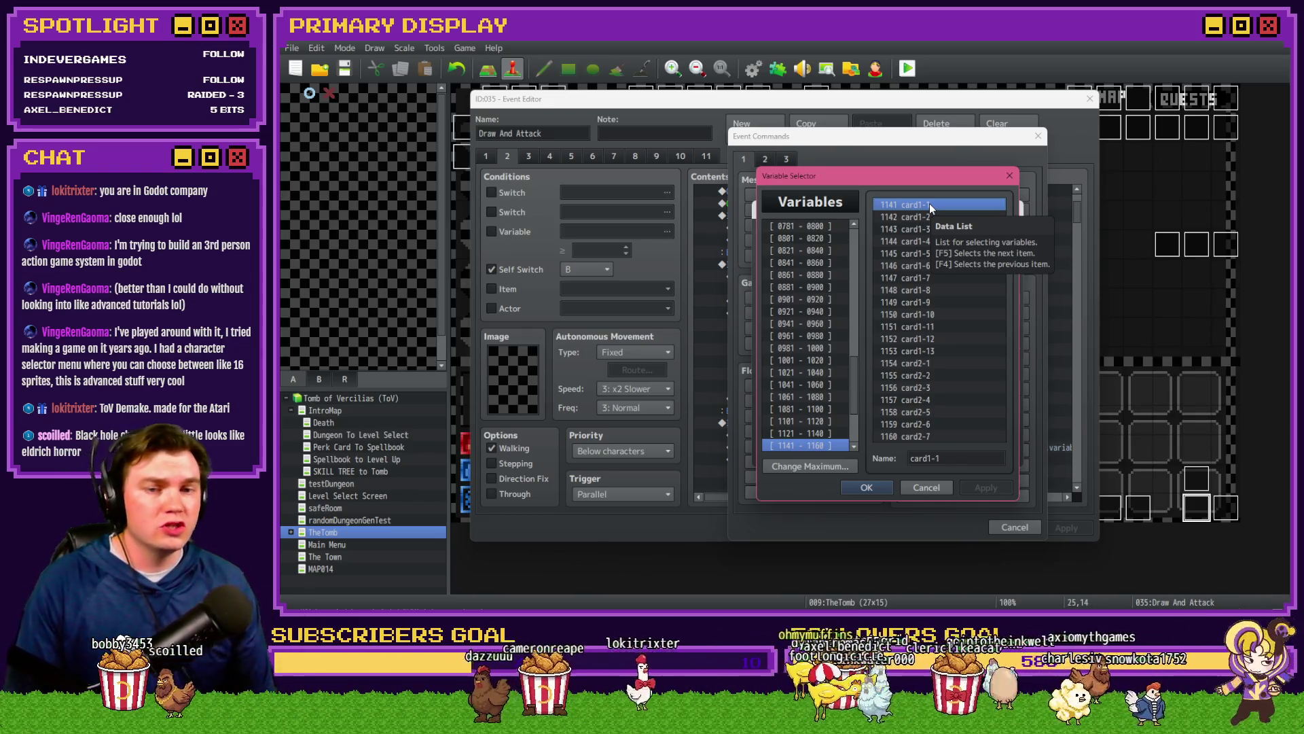
Step: Back out of the unfinished variable command without saving it
{"action": "left_click", "coordinate": [927, 487]}
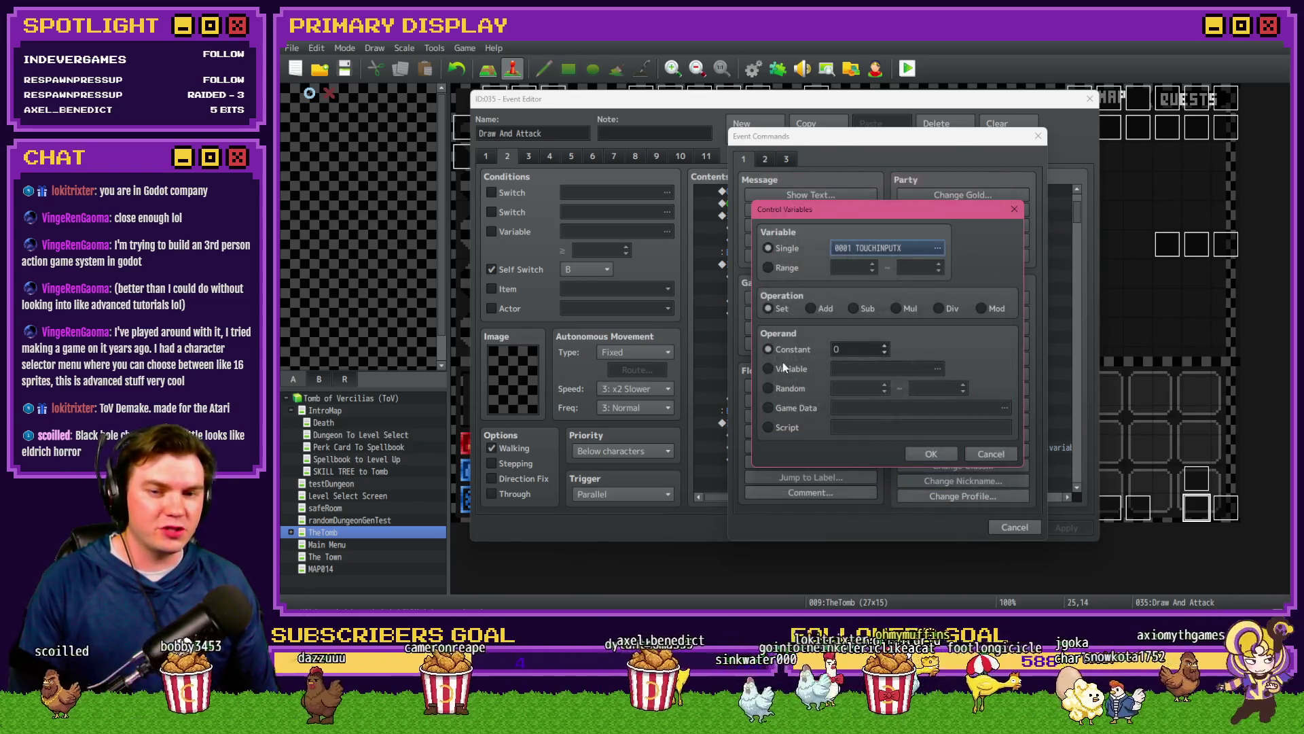
{"action": "left_click", "coordinate": [785, 389]}
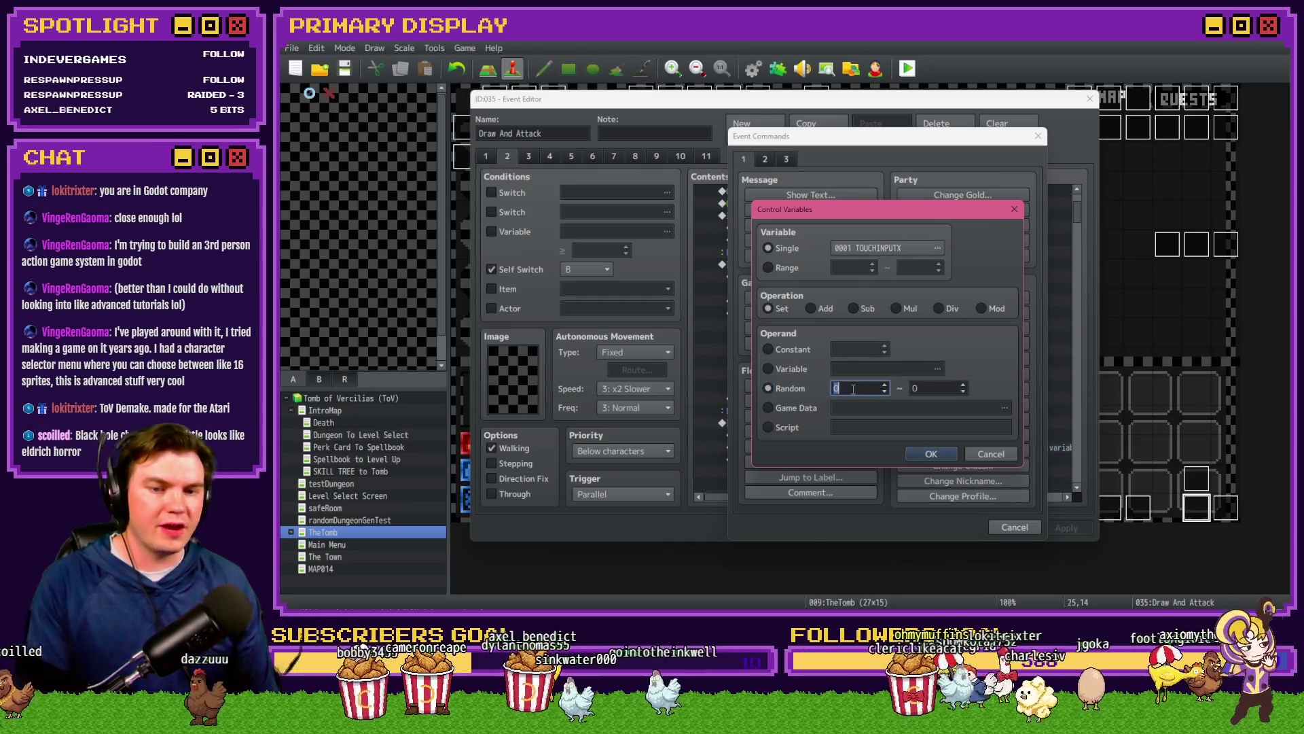
{"action": "left_click", "coordinate": [928, 388]}
{"action": "left_click", "coordinate": [992, 454]}
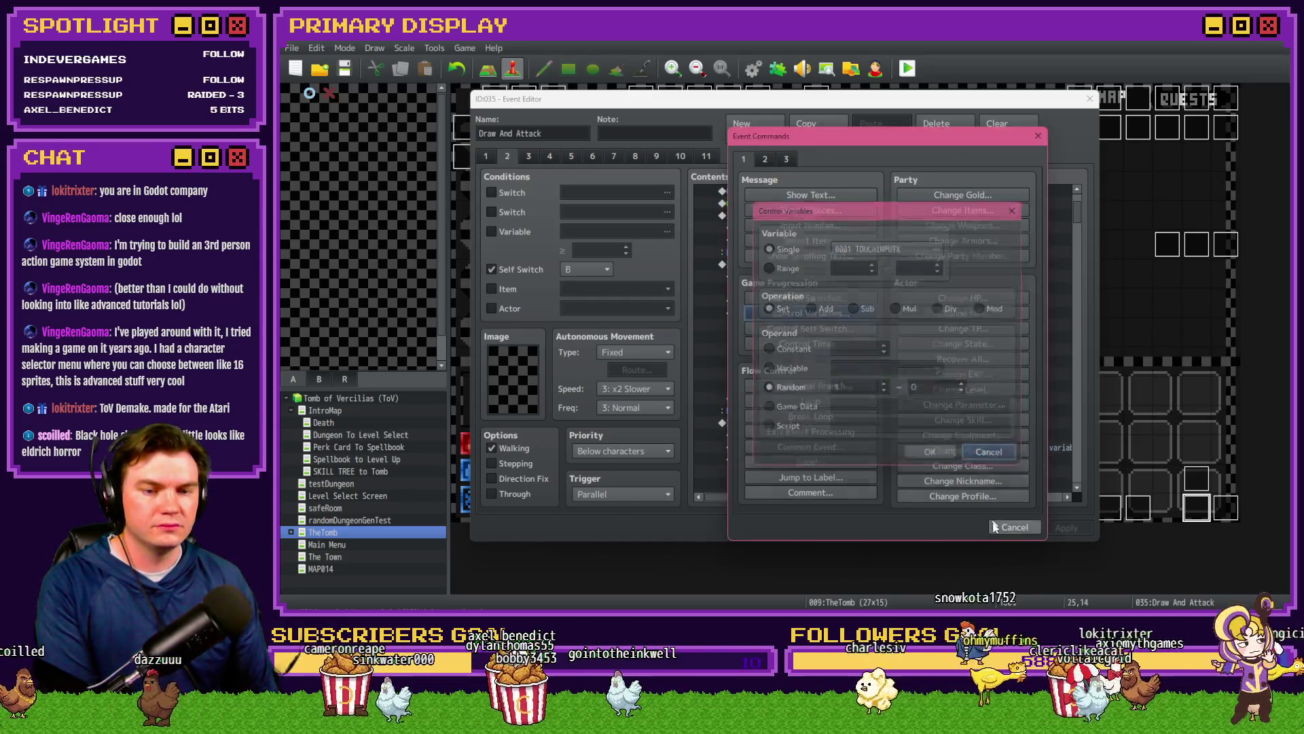
{"action": "key", "text": "Escape"}
Step: Insert a command setting #0911 randomNumber1 to Random 1..4 just above the cardToDraw roll
{"action": "double_click", "coordinate": [863, 350]}
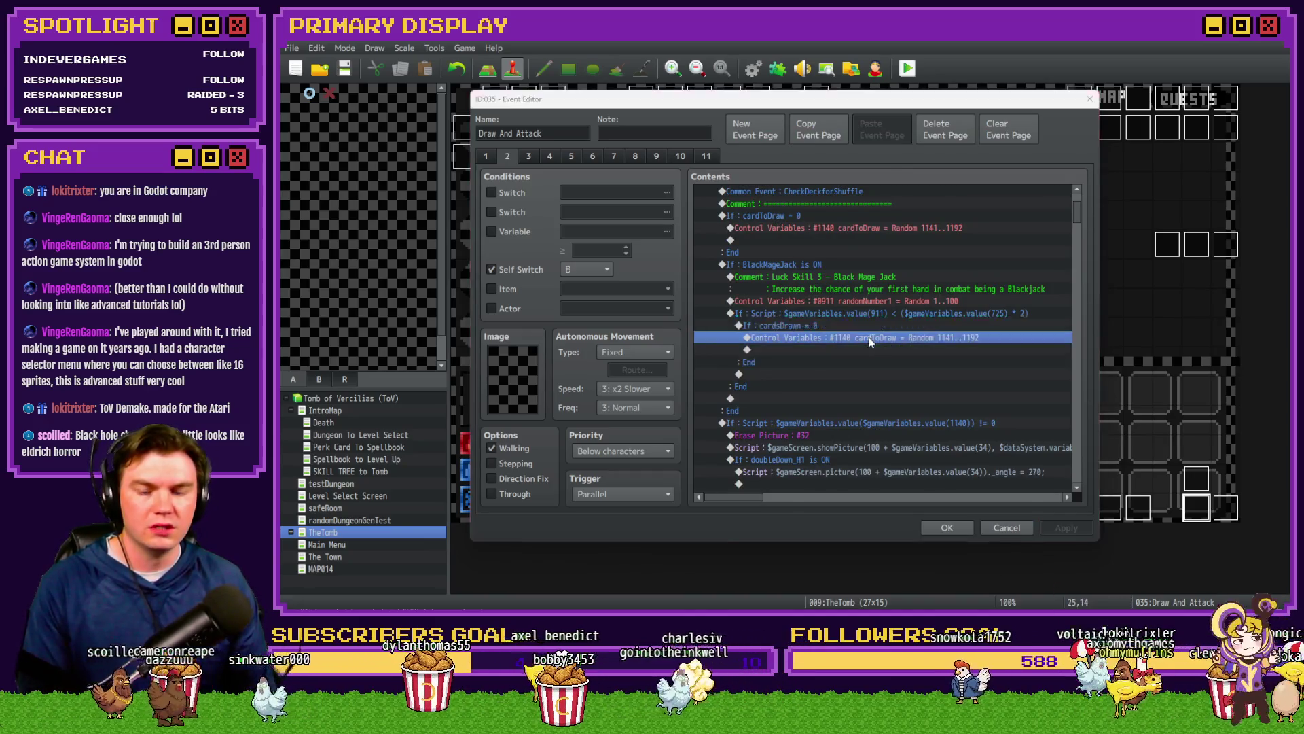
{"action": "left_click", "coordinate": [838, 318]}
{"action": "left_click", "coordinate": [877, 250]}
{"action": "left_click", "coordinate": [828, 300]}
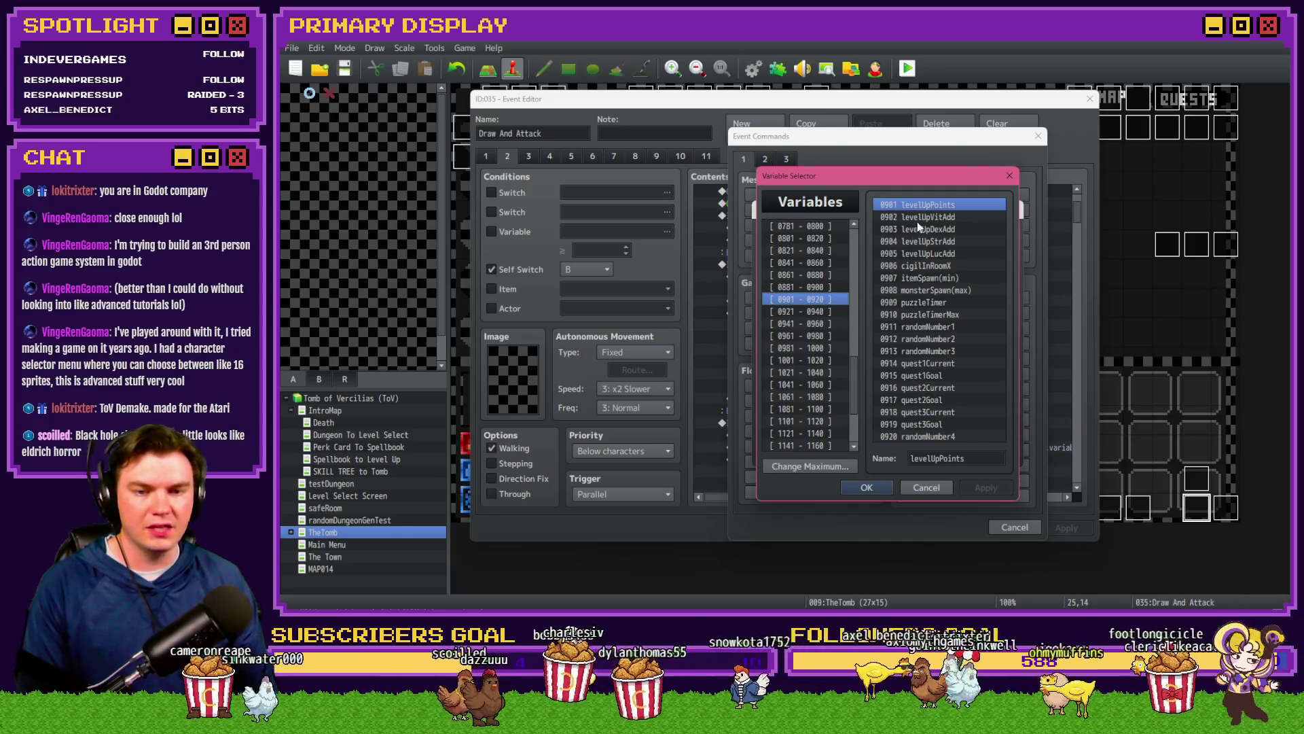
{"action": "double_click", "coordinate": [935, 327]}
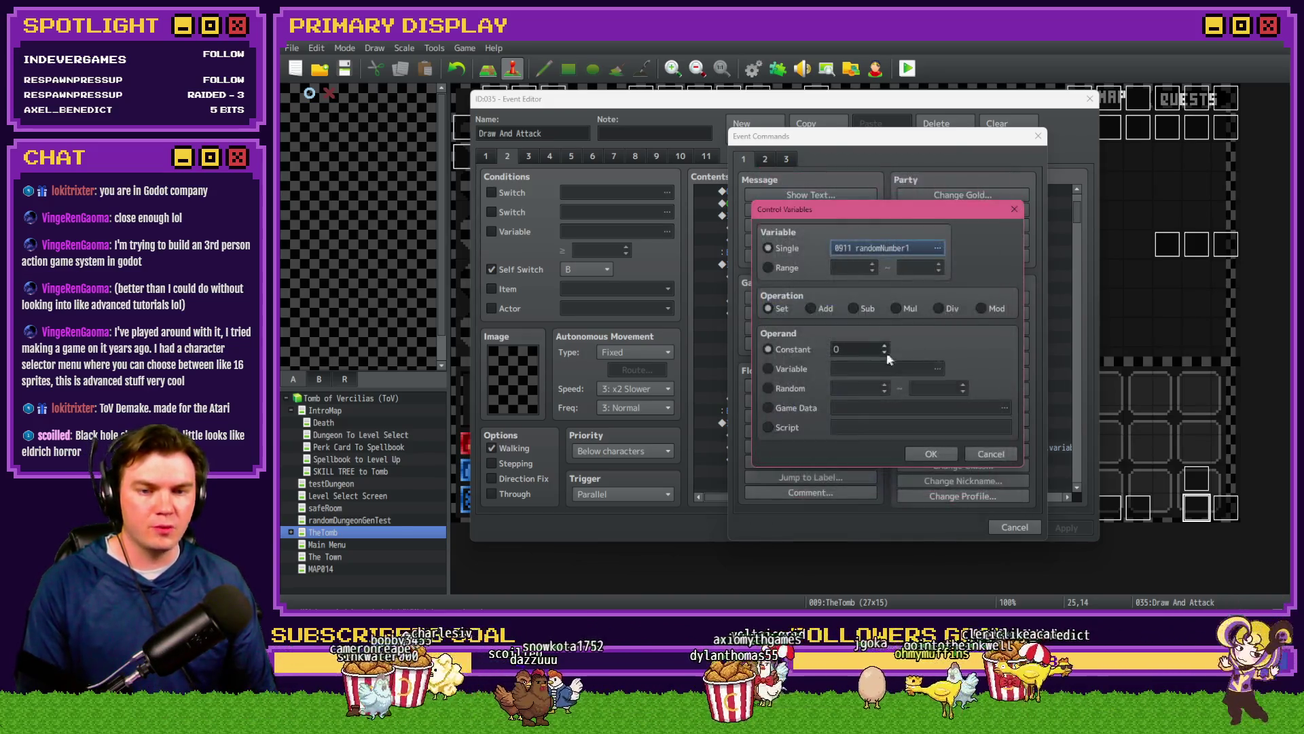
{"action": "left_click", "coordinate": [768, 388]}
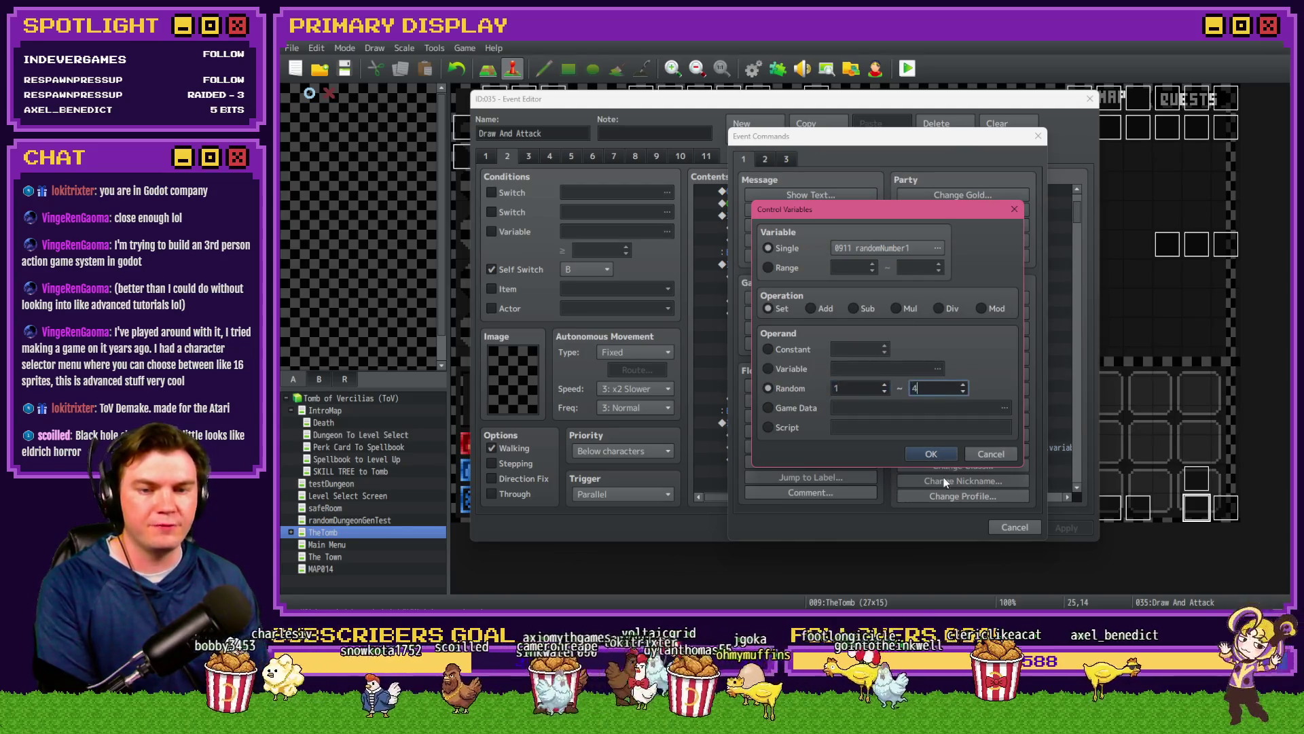
{"action": "left_click", "coordinate": [931, 454]}
{"action": "left_click", "coordinate": [859, 340]}
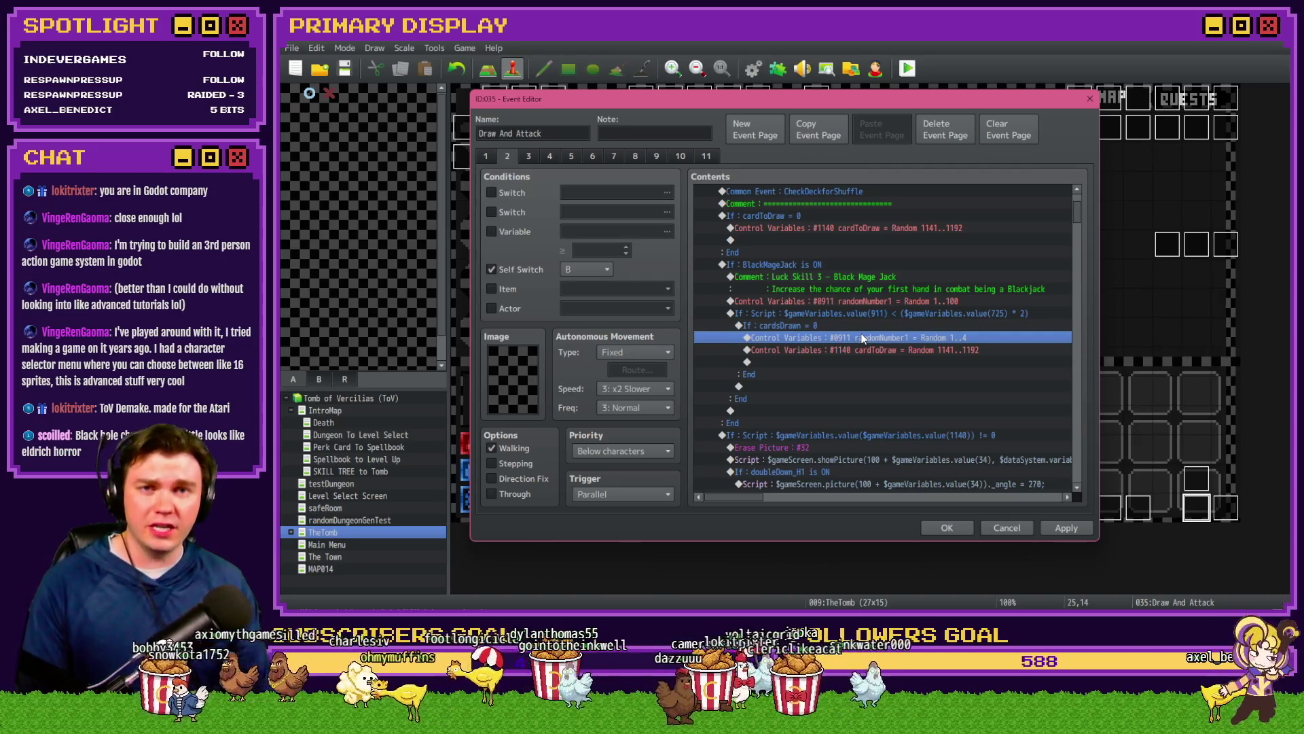
{"action": "left_click", "coordinate": [865, 351]}
{"action": "key", "text": "Insert"}
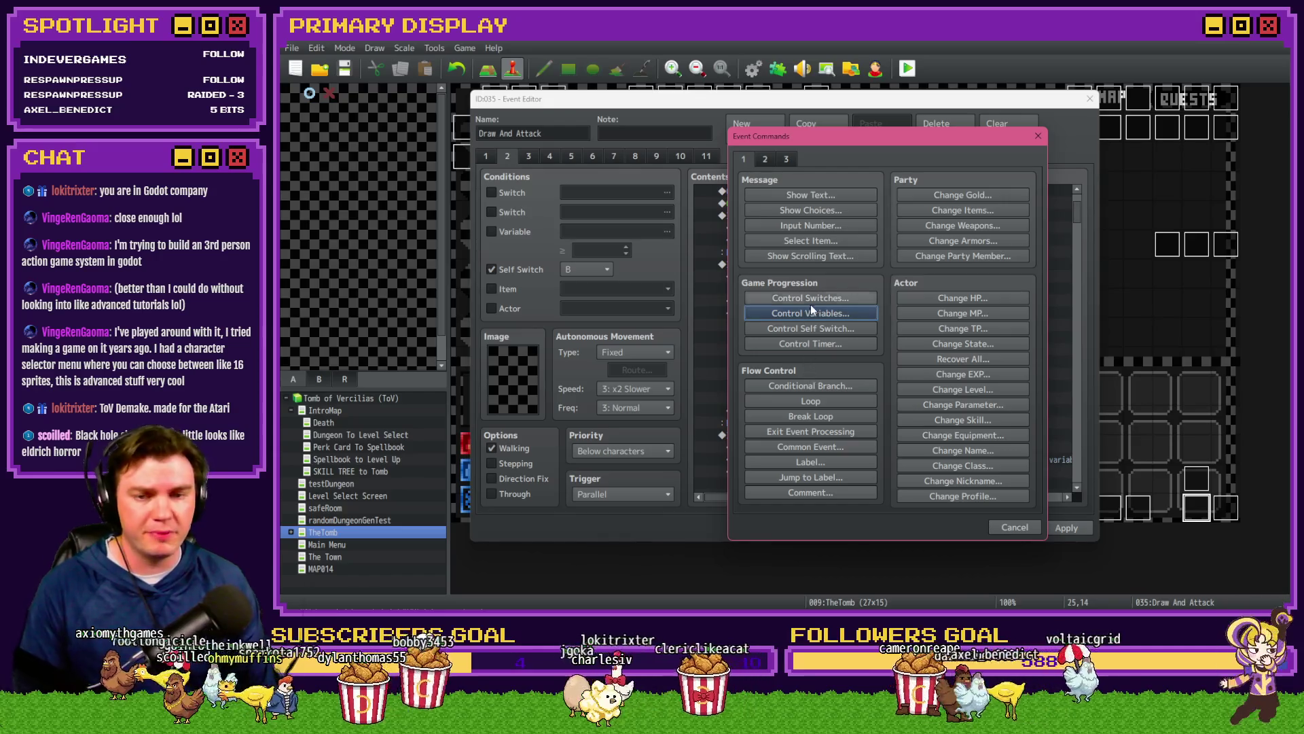
Step: Insert an empty Script command into the luck block
{"action": "left_click", "coordinate": [824, 384]}
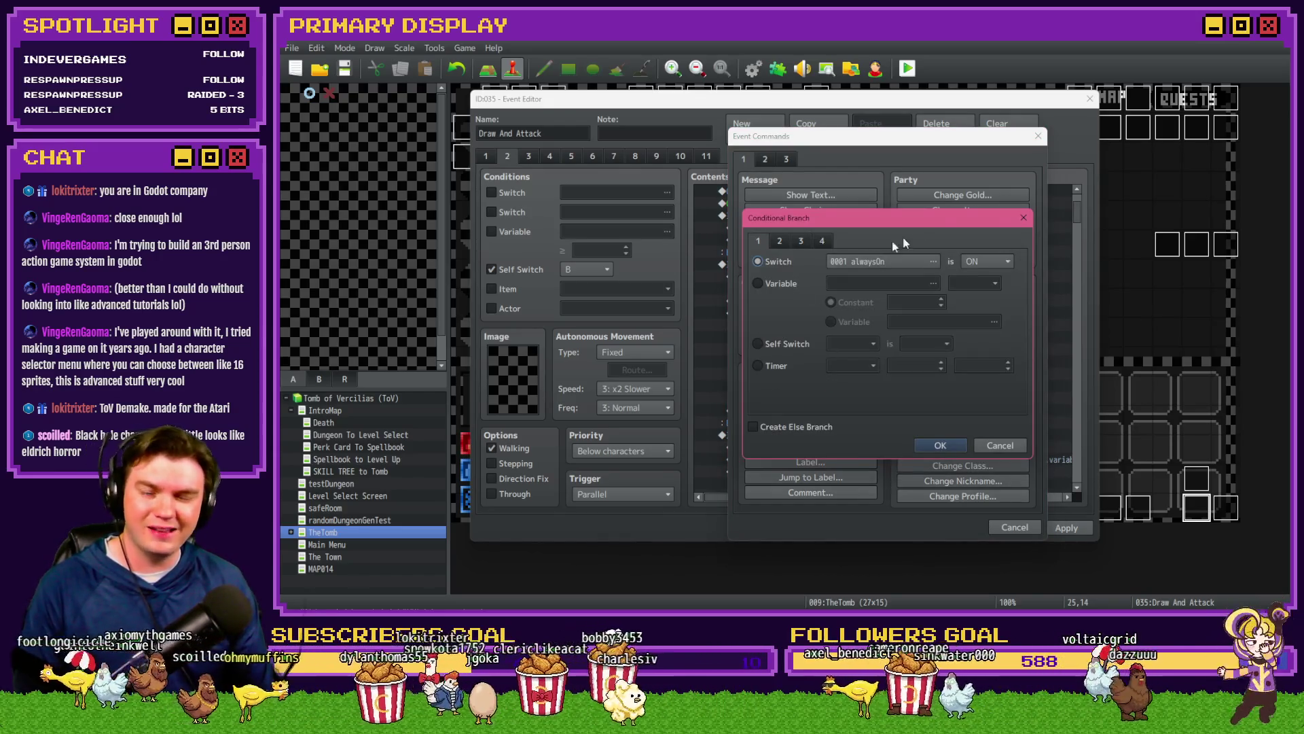
{"action": "left_click", "coordinate": [1024, 219]}
{"action": "left_click", "coordinate": [787, 159]}
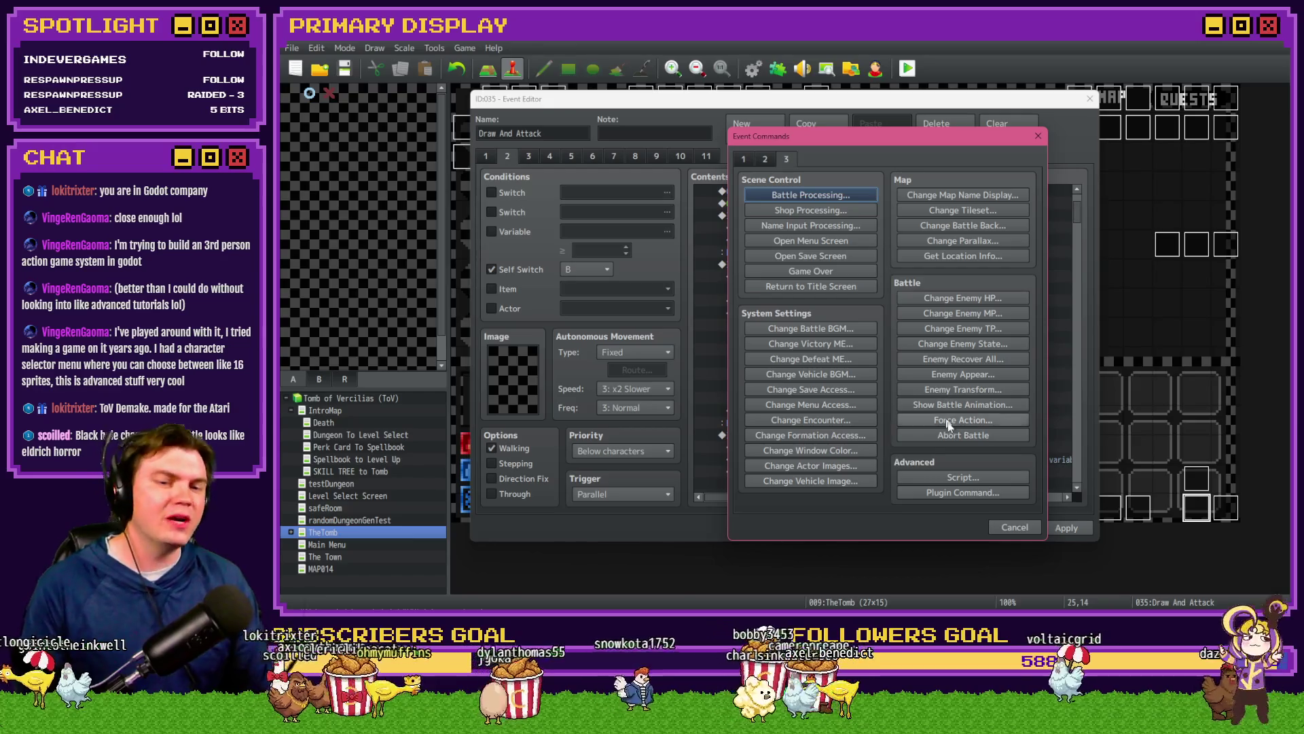
{"action": "left_click", "coordinate": [958, 475]}
{"action": "left_click", "coordinate": [934, 430]}
{"action": "left_click", "coordinate": [835, 350]}
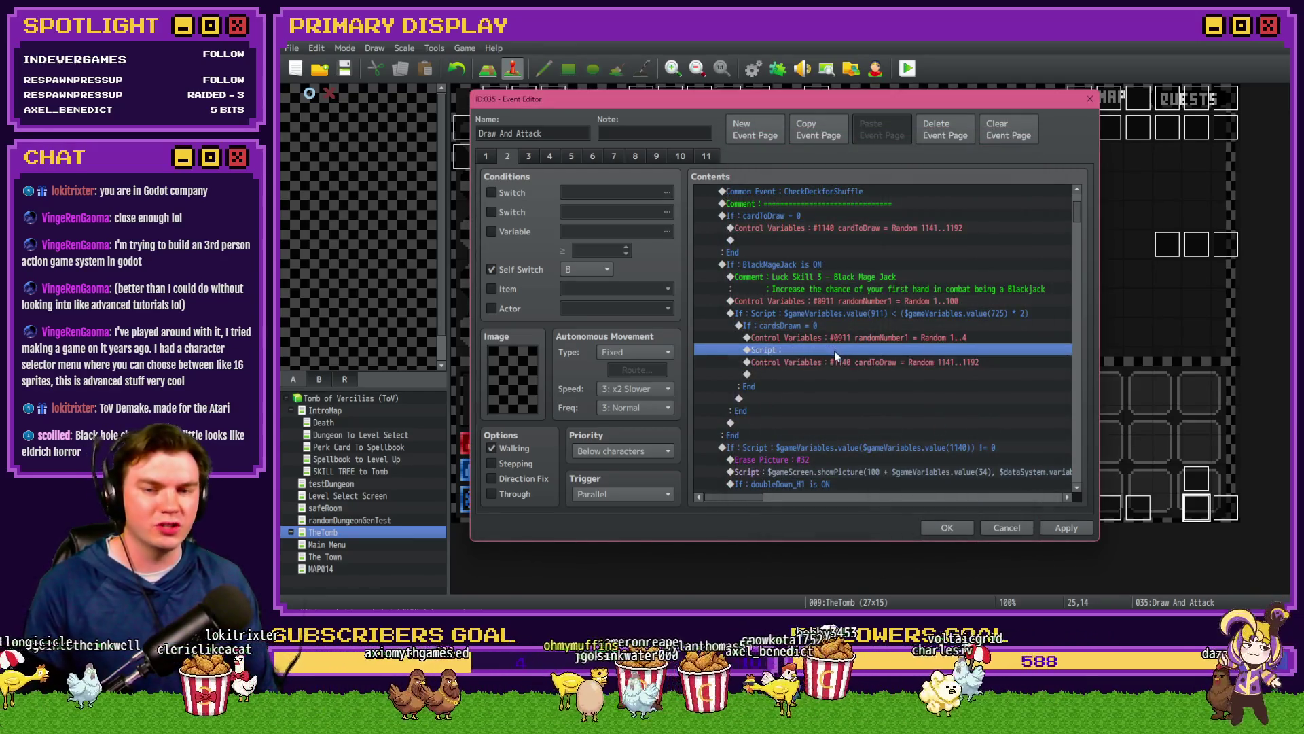
{"action": "double_click", "coordinate": [835, 355]}
{"action": "left_click", "coordinate": [918, 440]}
Step: Paste the BlackMageJack luck-skill block below cardToDraw, then delete it as redundant
{"action": "left_click", "coordinate": [847, 374]}
{"action": "key", "text": "ctrl+v"}
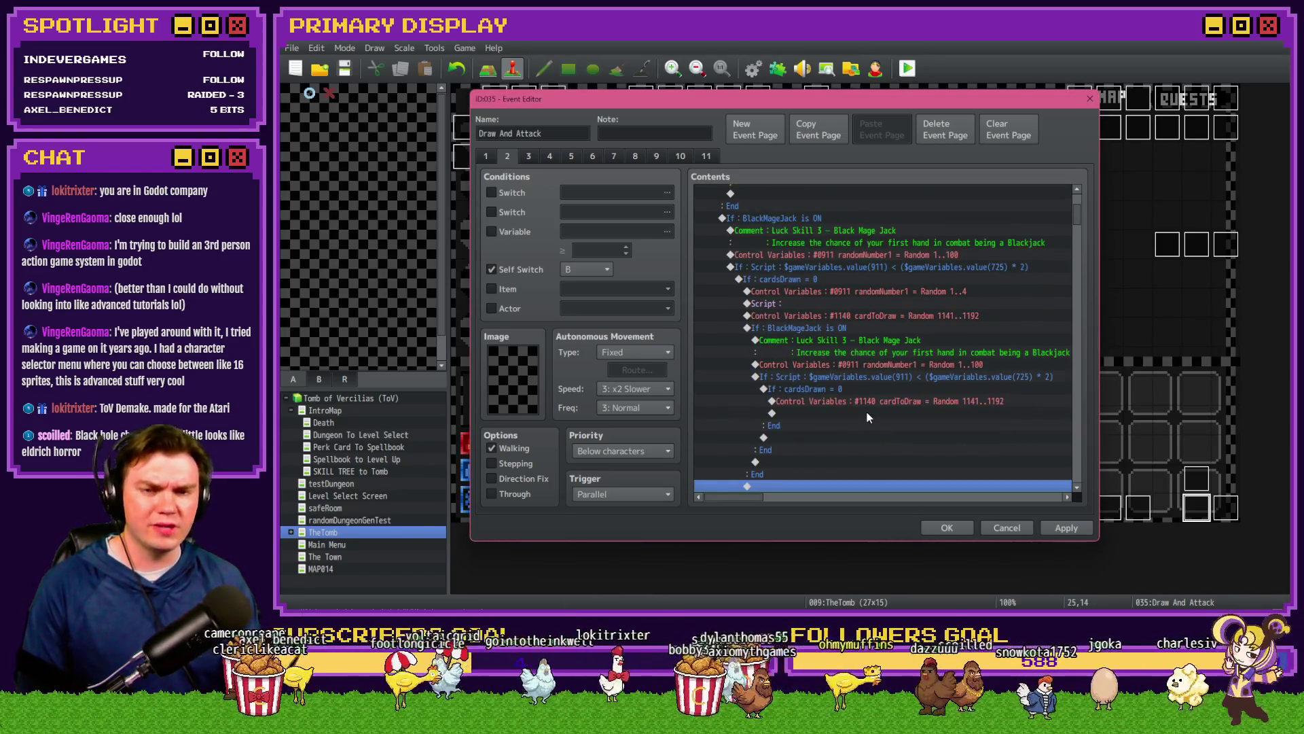
{"action": "left_click", "coordinate": [821, 316]}
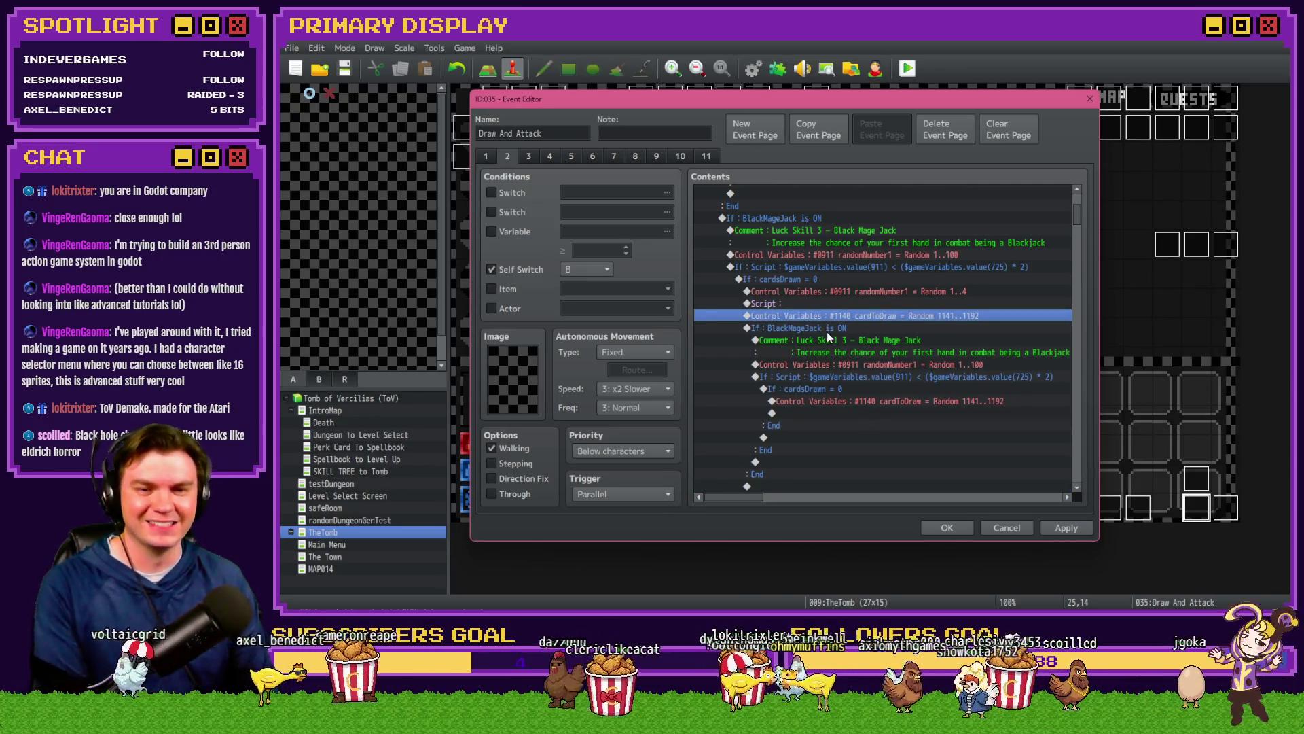
{"action": "scroll", "coordinate": [826, 333], "scroll_direction": "up", "scroll_amount": 2}
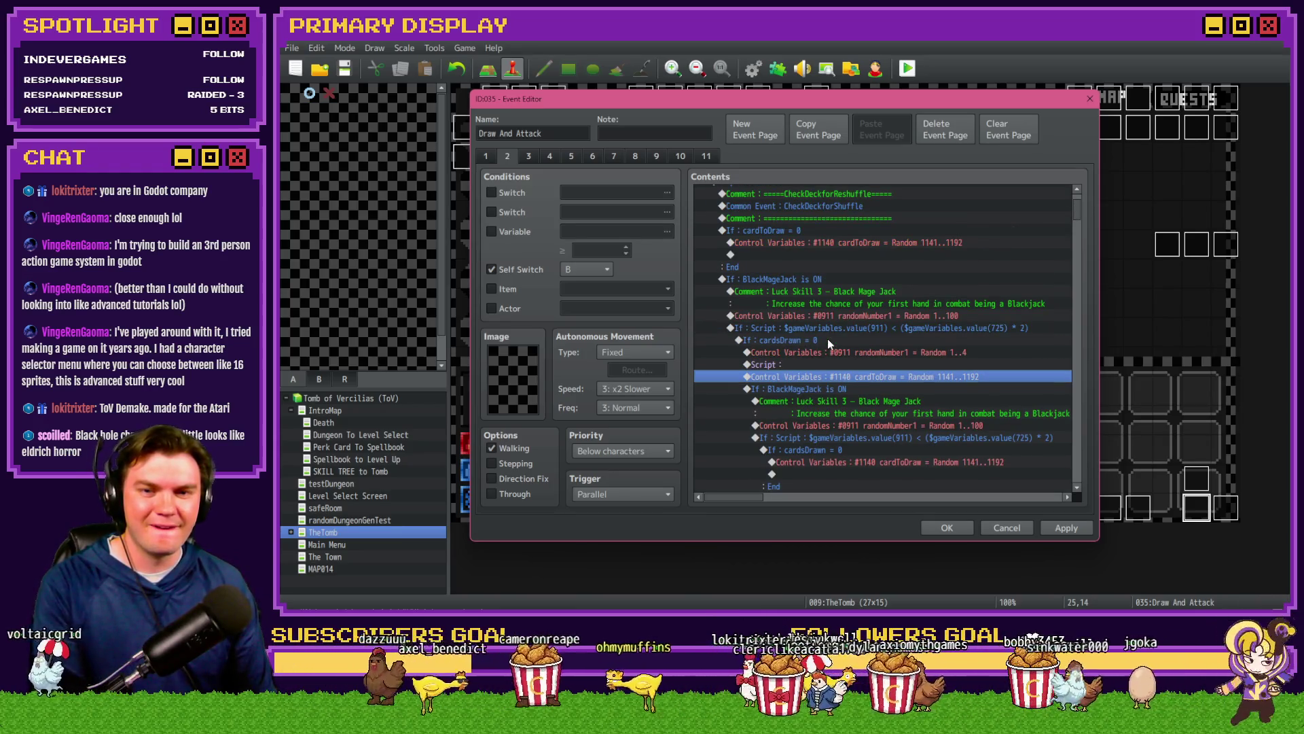
{"action": "scroll", "coordinate": [827, 339], "scroll_direction": "down", "scroll_amount": 2}
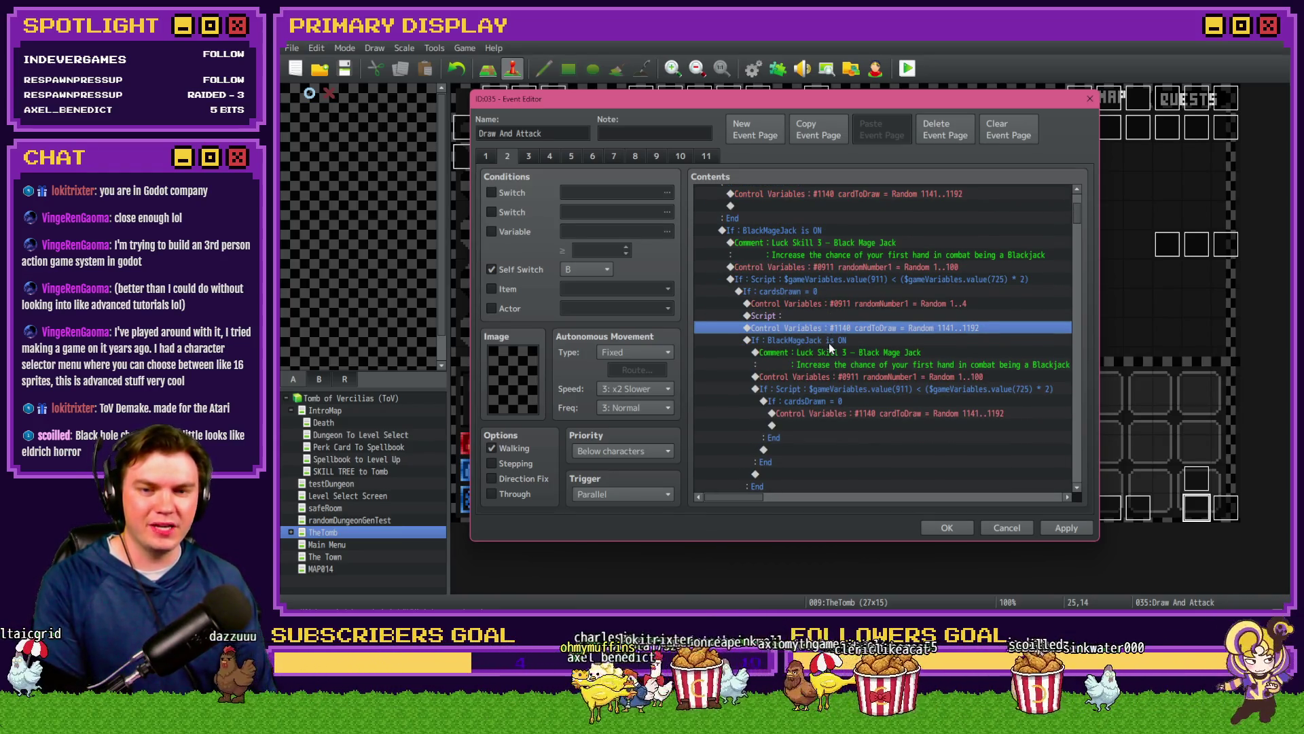
{"action": "left_click", "coordinate": [829, 341]}
{"action": "key", "text": "Delete"}
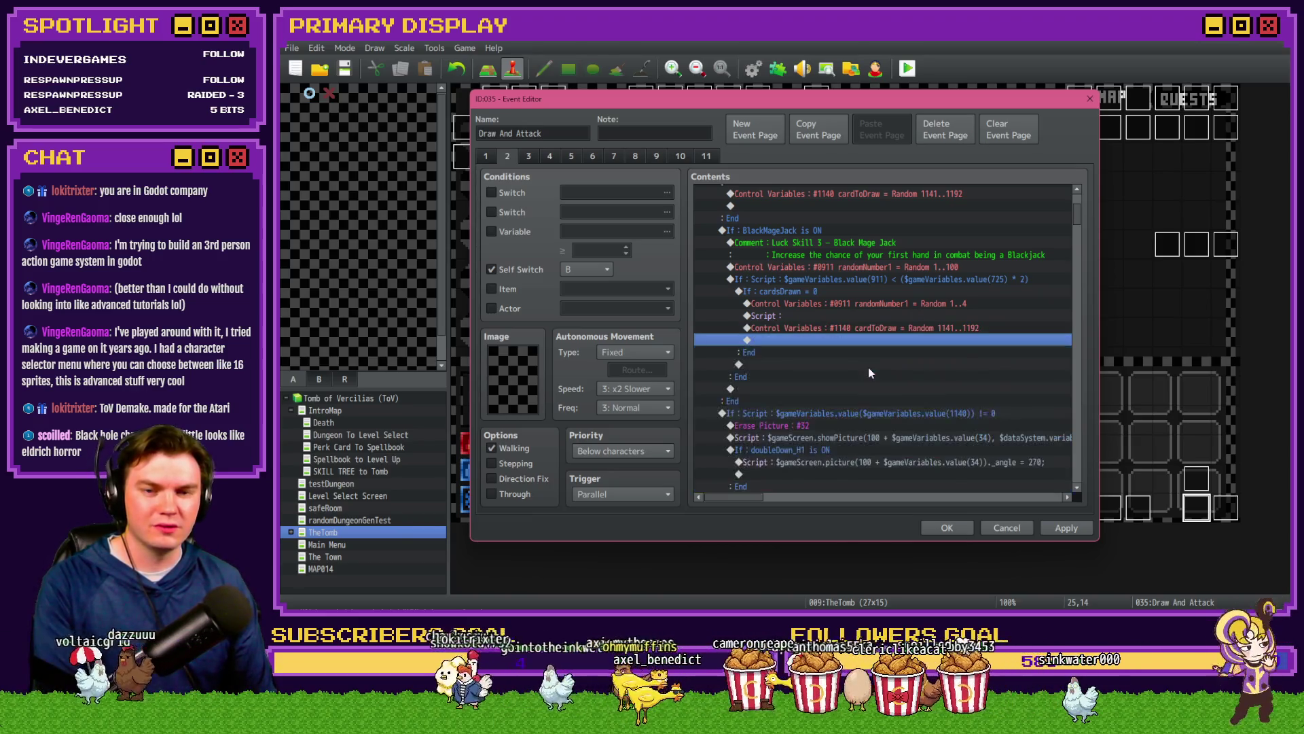
Step: Open the empty Script command under the randomNumber1 1..4 roll for editing
{"action": "scroll", "coordinate": [870, 367], "scroll_direction": "up", "scroll_amount": 2}
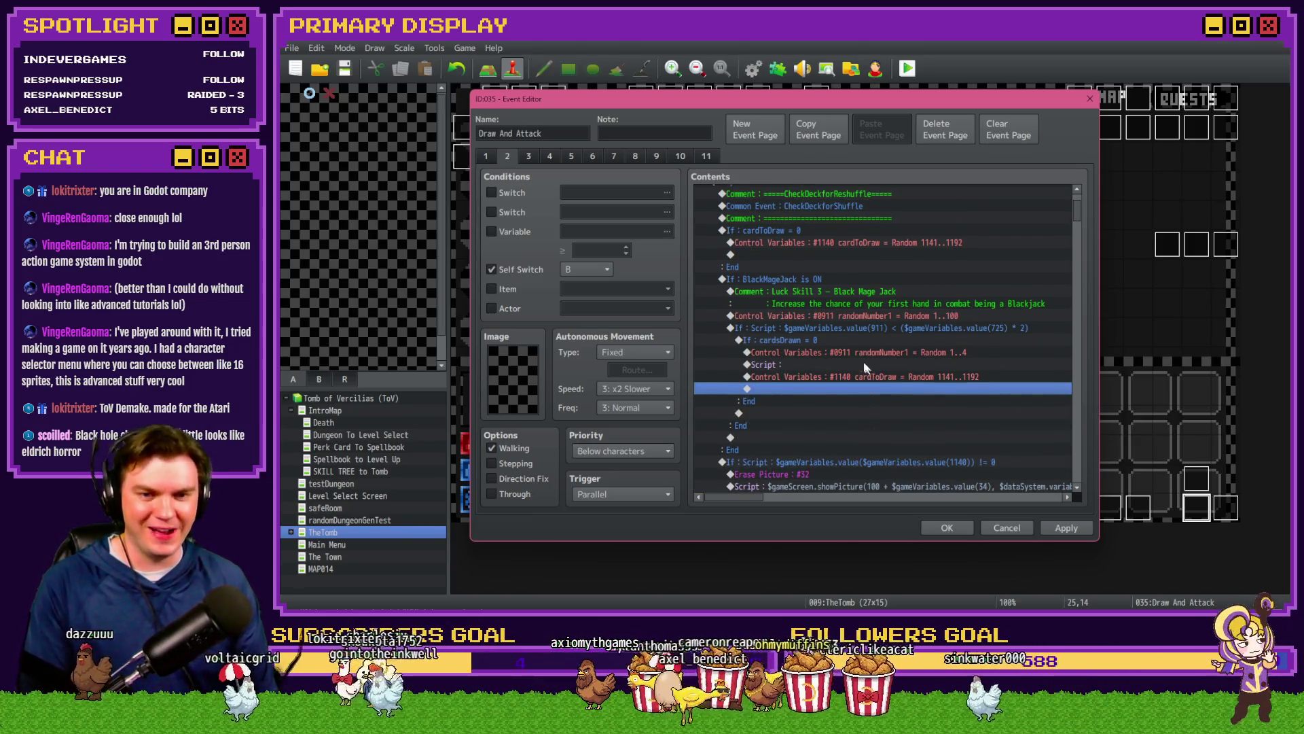
{"action": "left_click", "coordinate": [856, 355]}
{"action": "left_click", "coordinate": [840, 341]}
{"action": "left_click", "coordinate": [842, 352]}
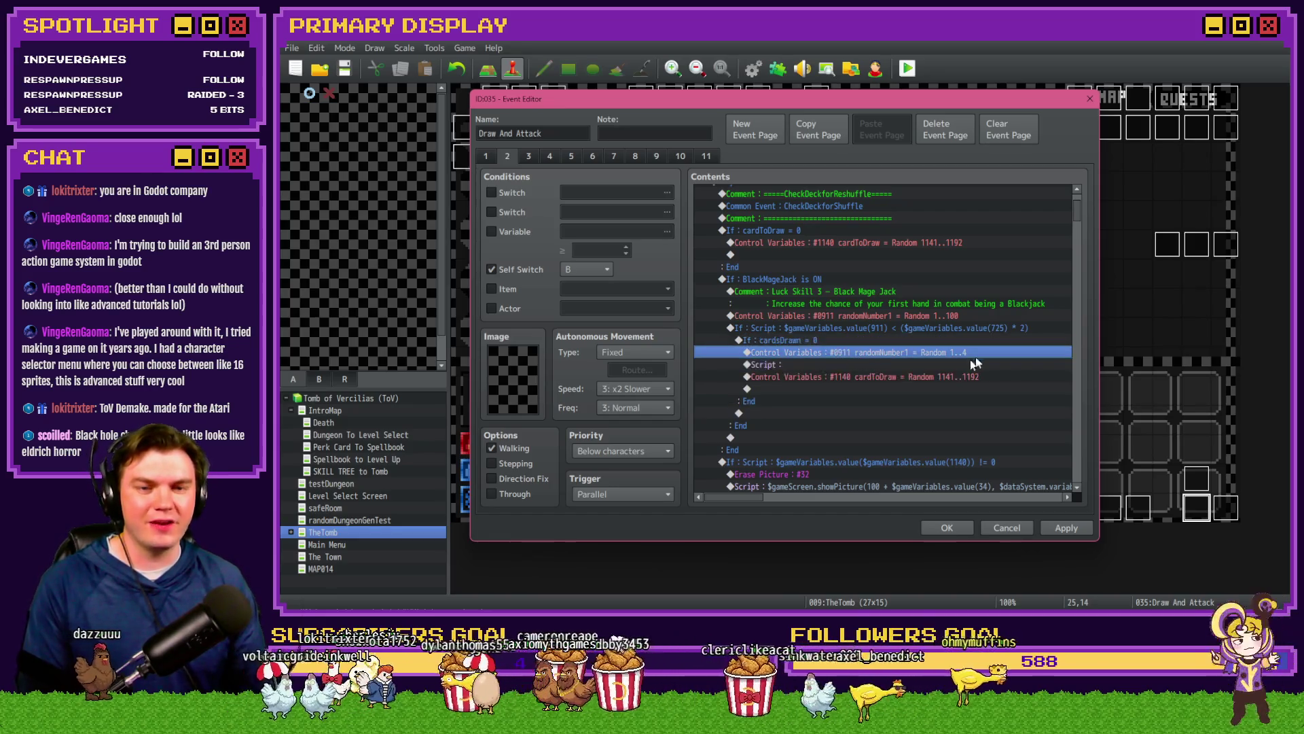
{"action": "left_click", "coordinate": [916, 369]}
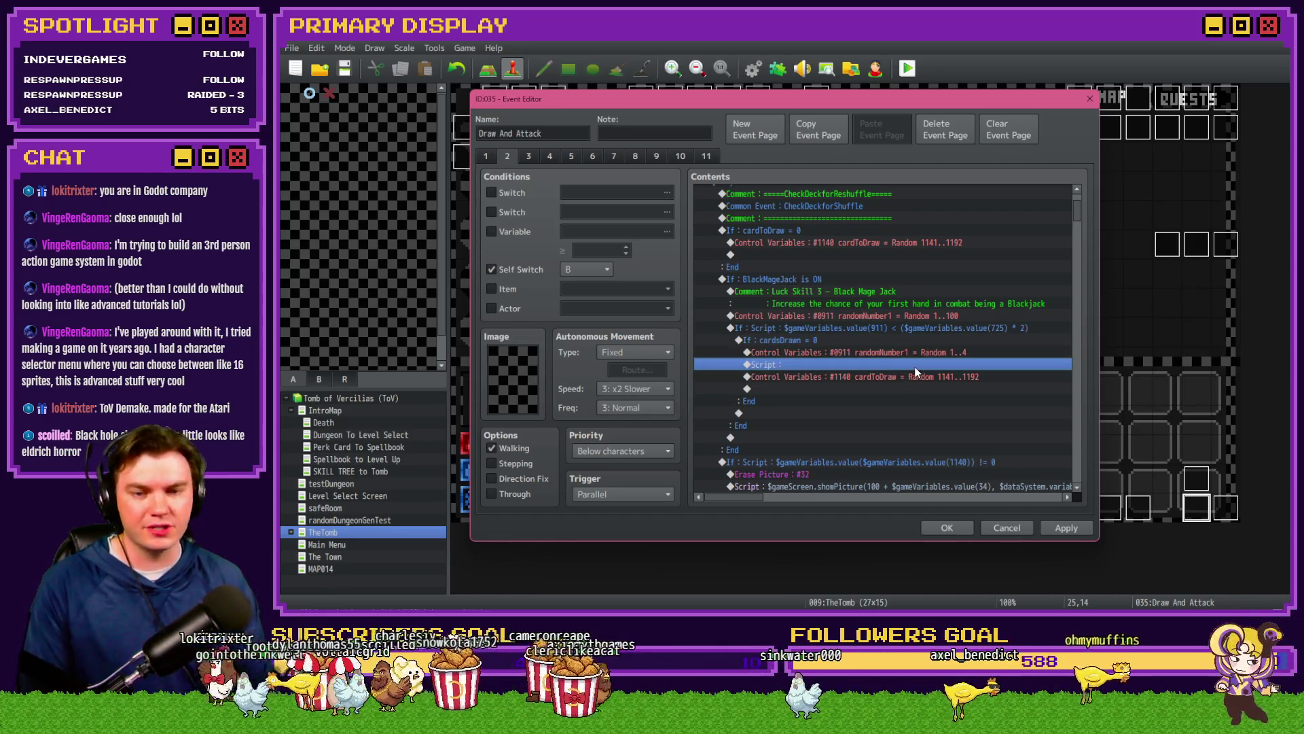
{"action": "double_click", "coordinate": [915, 371]}
Step: Script that when variable 0911 randomNumber1 equals 1, variable 1140 cardToDraw is set to 1141
{"action": "type", "text": "$gameVariabl"}
{"action": "key", "text": "BackSpace"}
{"action": "key", "text": "BackSpace"}
{"action": "key", "text": "BackSpace"}
{"action": "type", "text": "ables.value(0"}
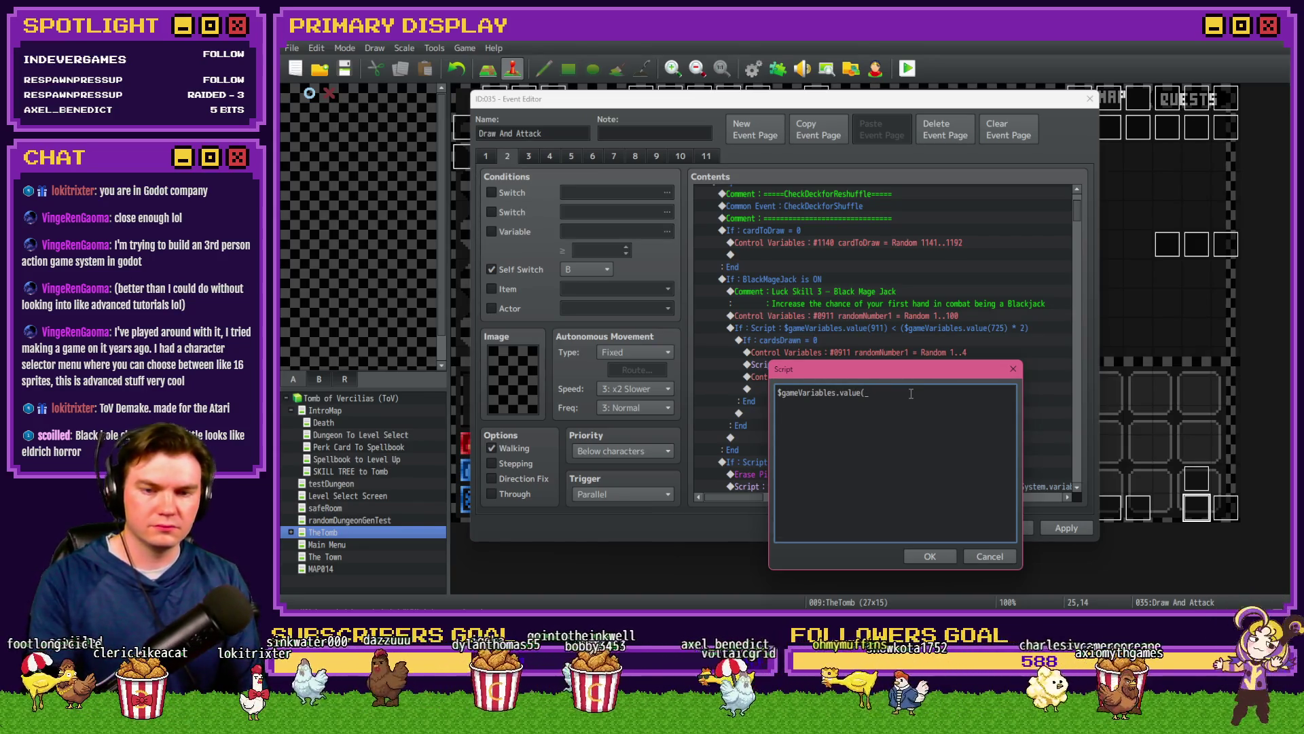
{"action": "type", "text": "911"}
{"action": "type", "text": " ==="}
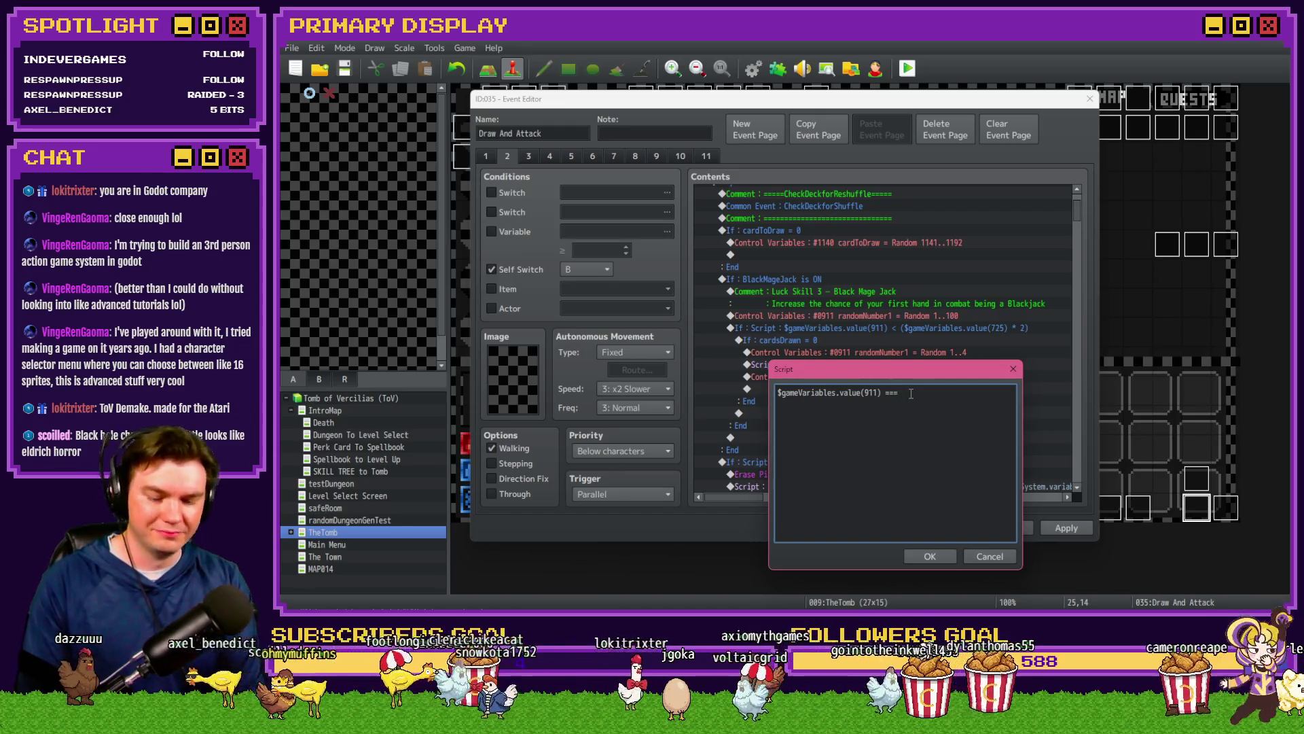
{"action": "type", "text": "if"}
{"action": "type", "text": "("}
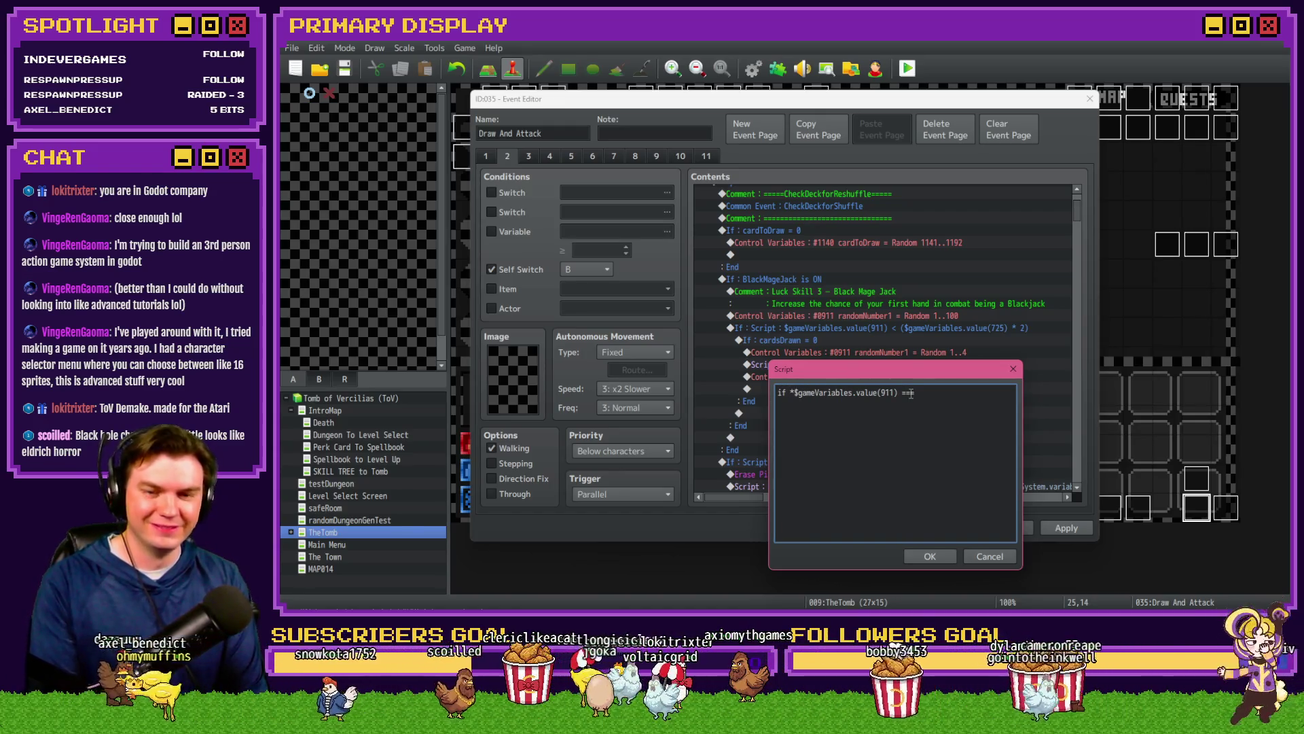
{"action": "key", "text": "End"}
{"action": "type", "text": ")"}
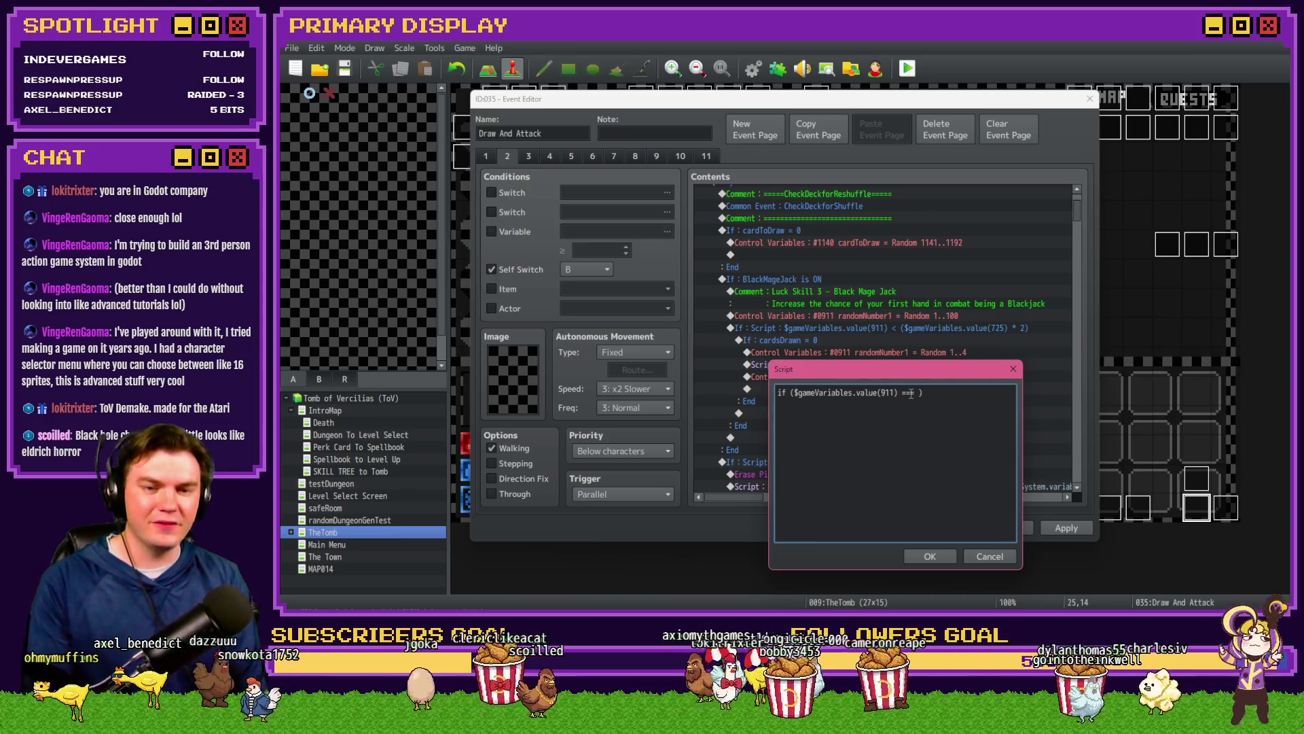
{"action": "type", "text": "1"}
{"action": "key", "text": "End"}
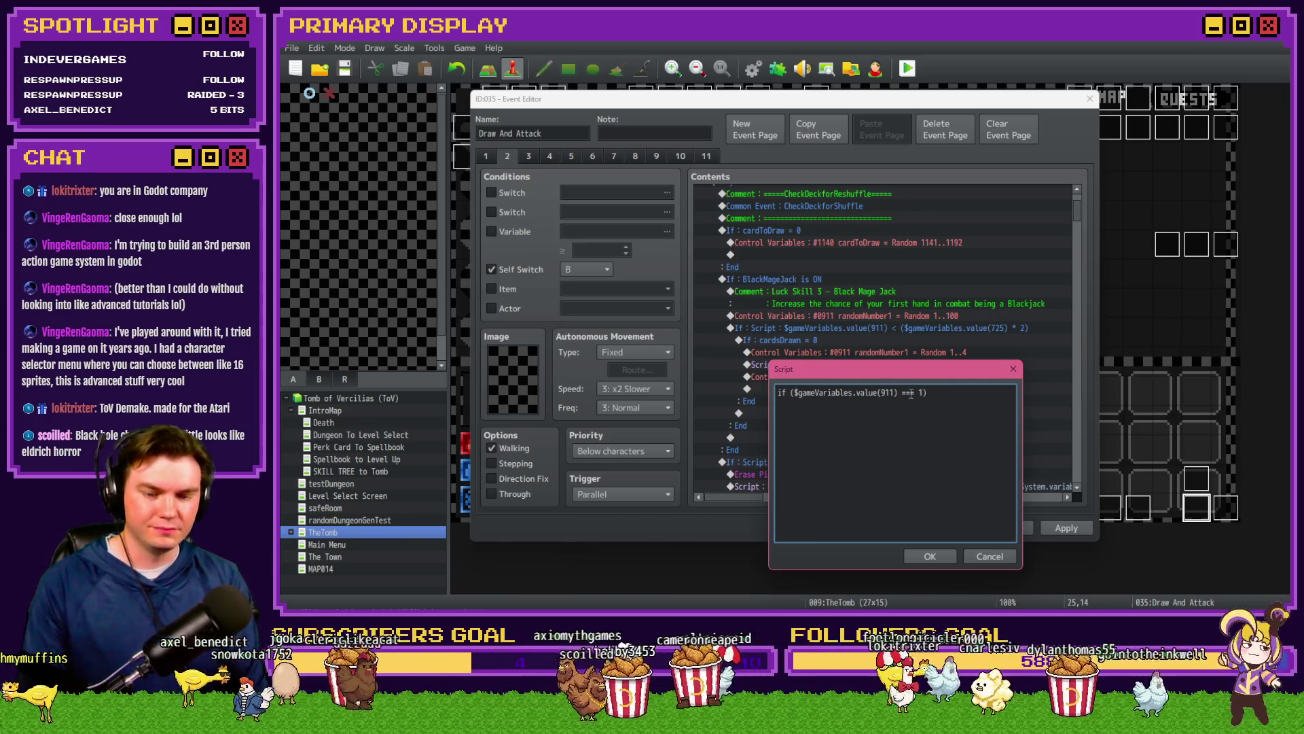
{"action": "type", "text": "{}"}
{"action": "mouse_move", "coordinate": [923, 372]}
{"action": "left_mouse_down"}
{"action": "mouse_move", "coordinate": [911, 434]}
{"action": "mouse_move", "coordinate": [909, 394]}
{"action": "left_mouse_up"}
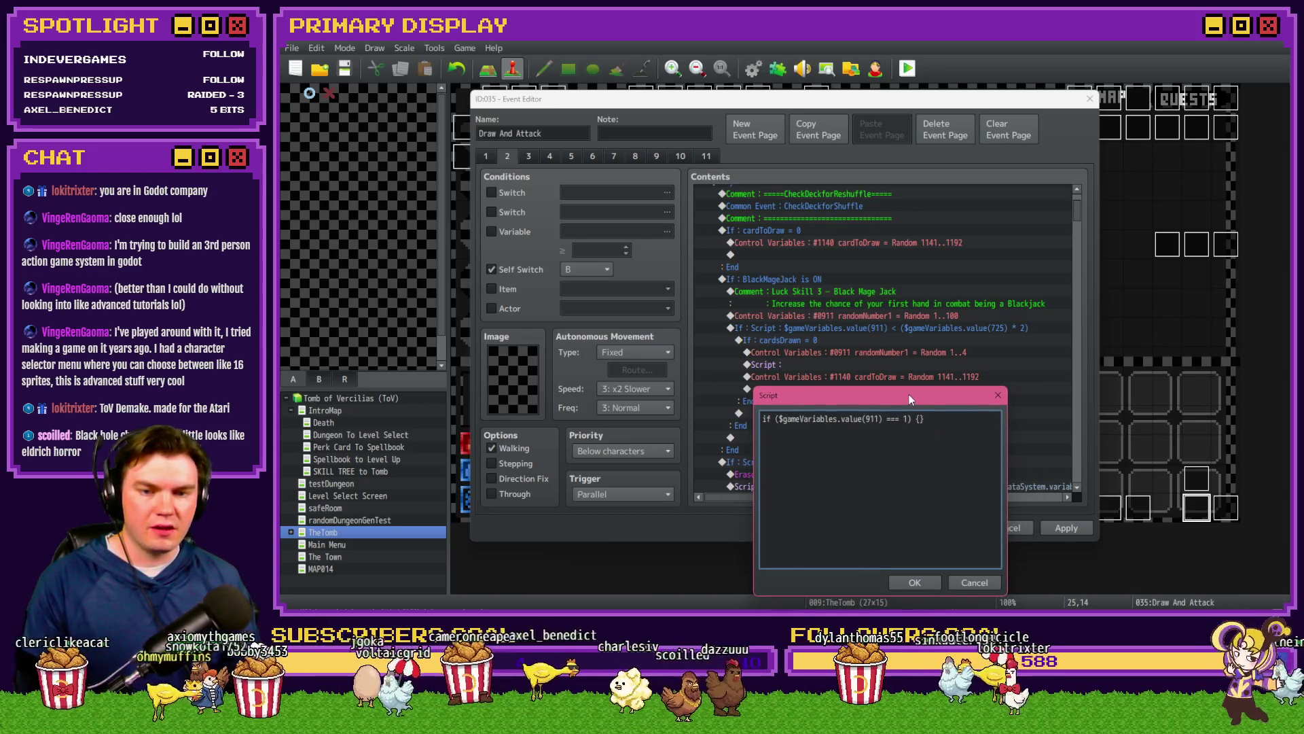
{"action": "key", "text": "Left"}
{"action": "type", "text": "$ga"}
{"action": "type", "text": "Variables"}
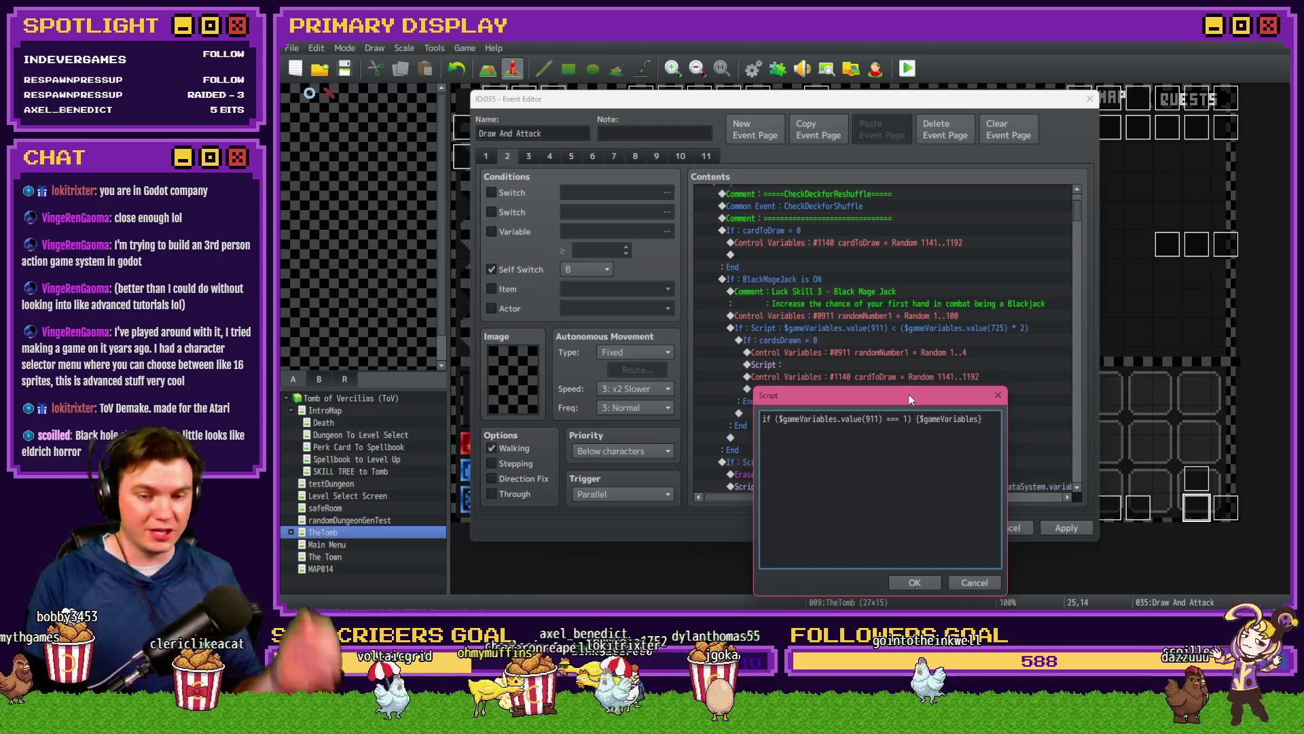
{"action": "type", "text": ".setValu"}
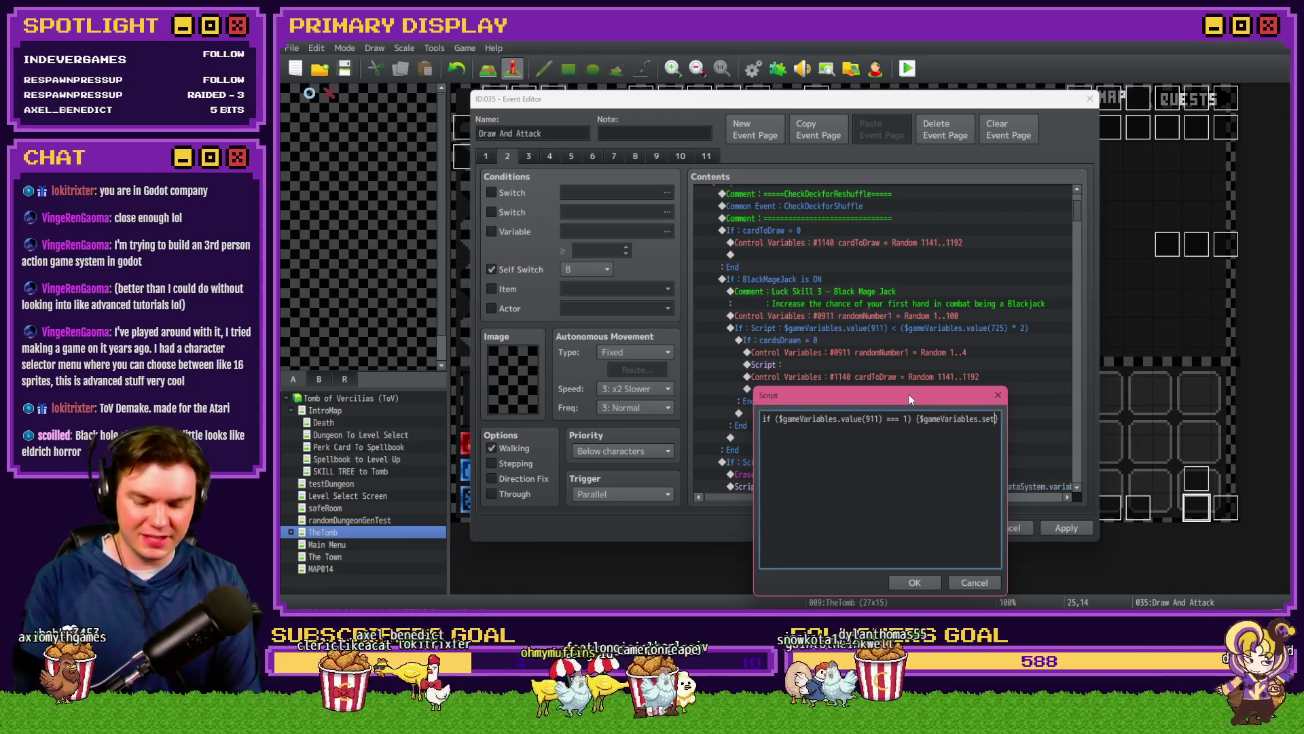
{"action": "type", "text": "e"}
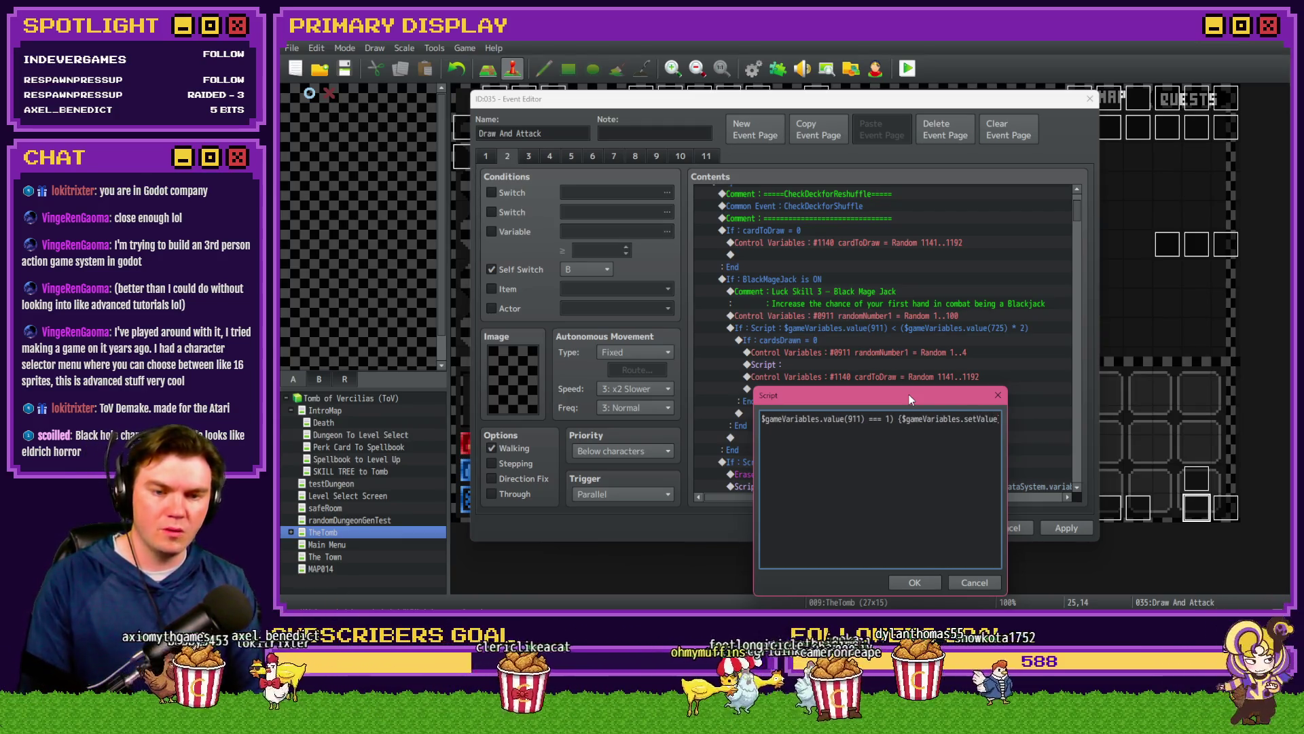
{"action": "type", "text": "()140"}
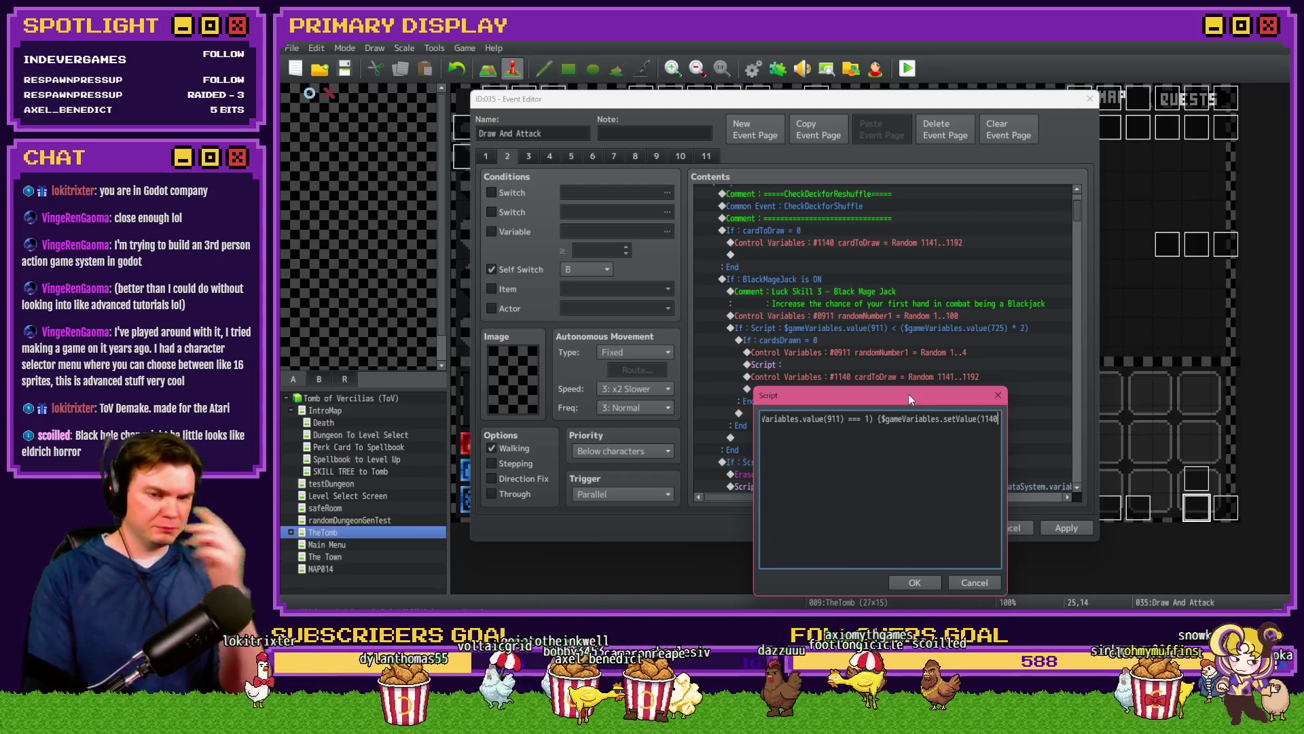
{"action": "type", "text": ", "}
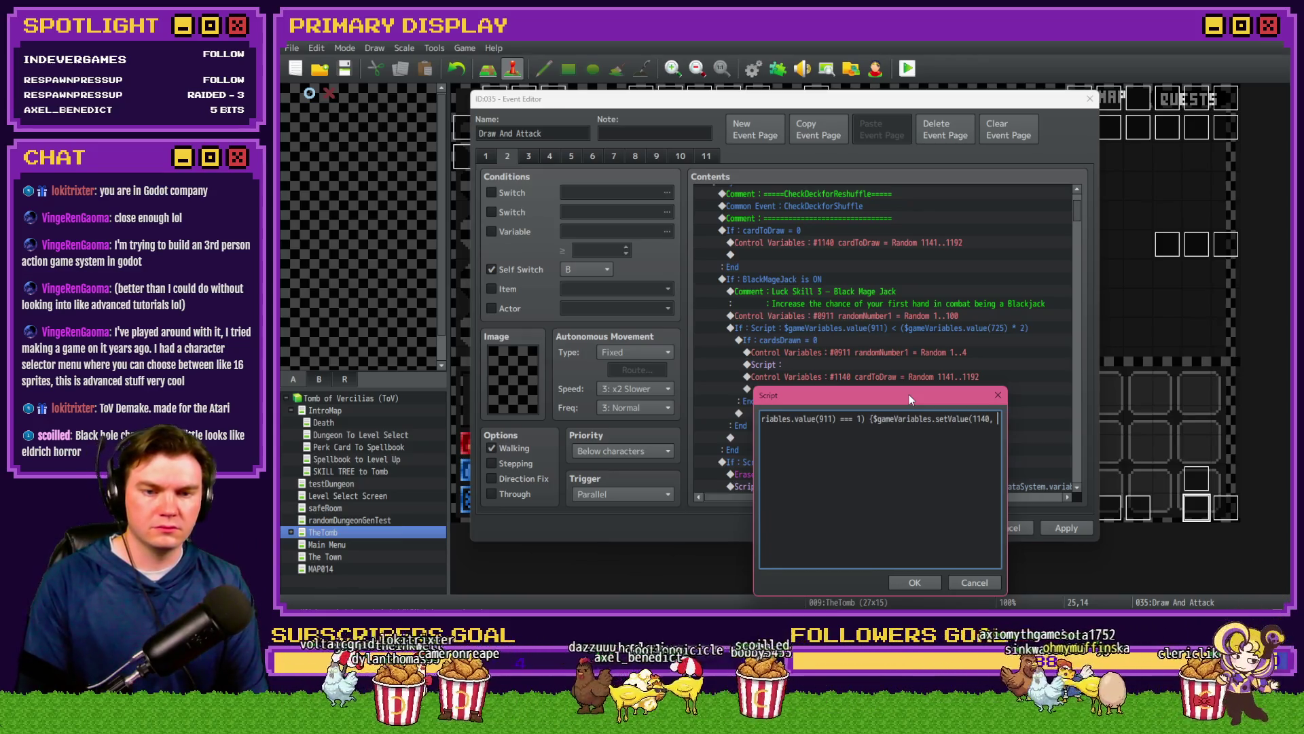
{"action": "type", "text": "1141"}
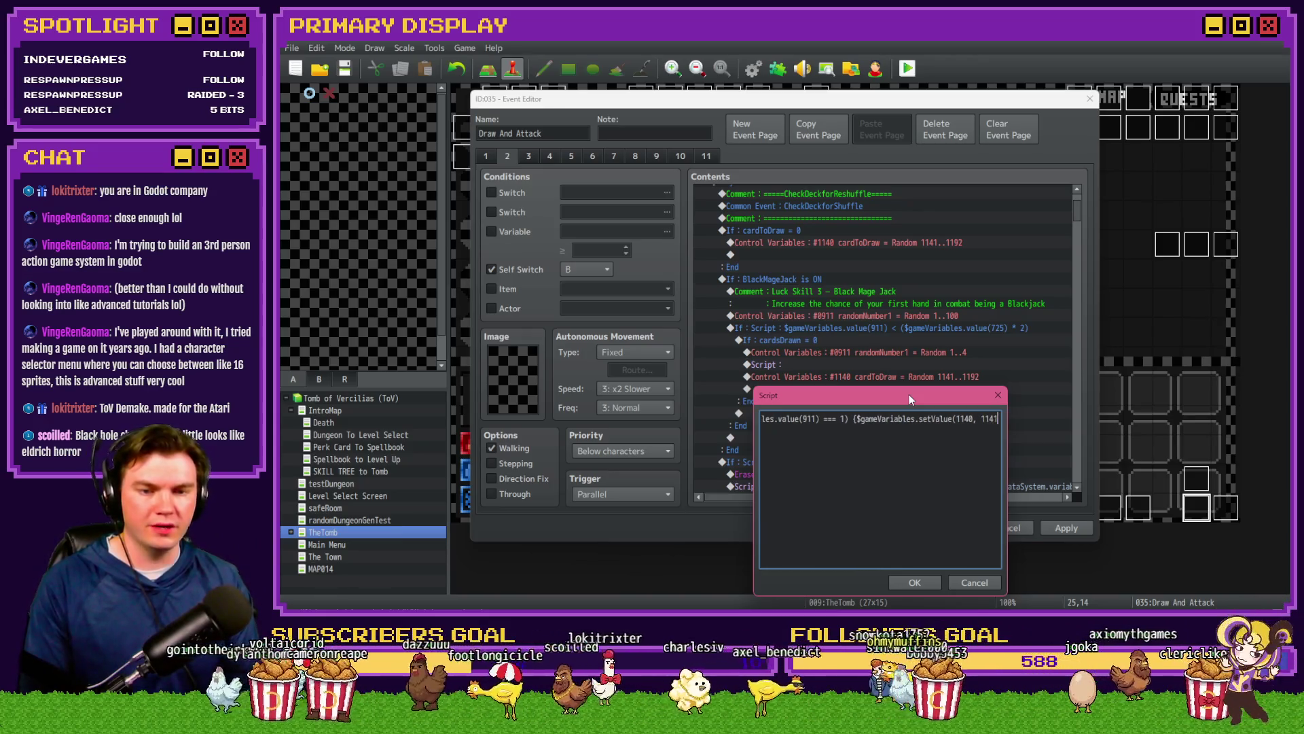
{"action": "type", "text": ")}"}
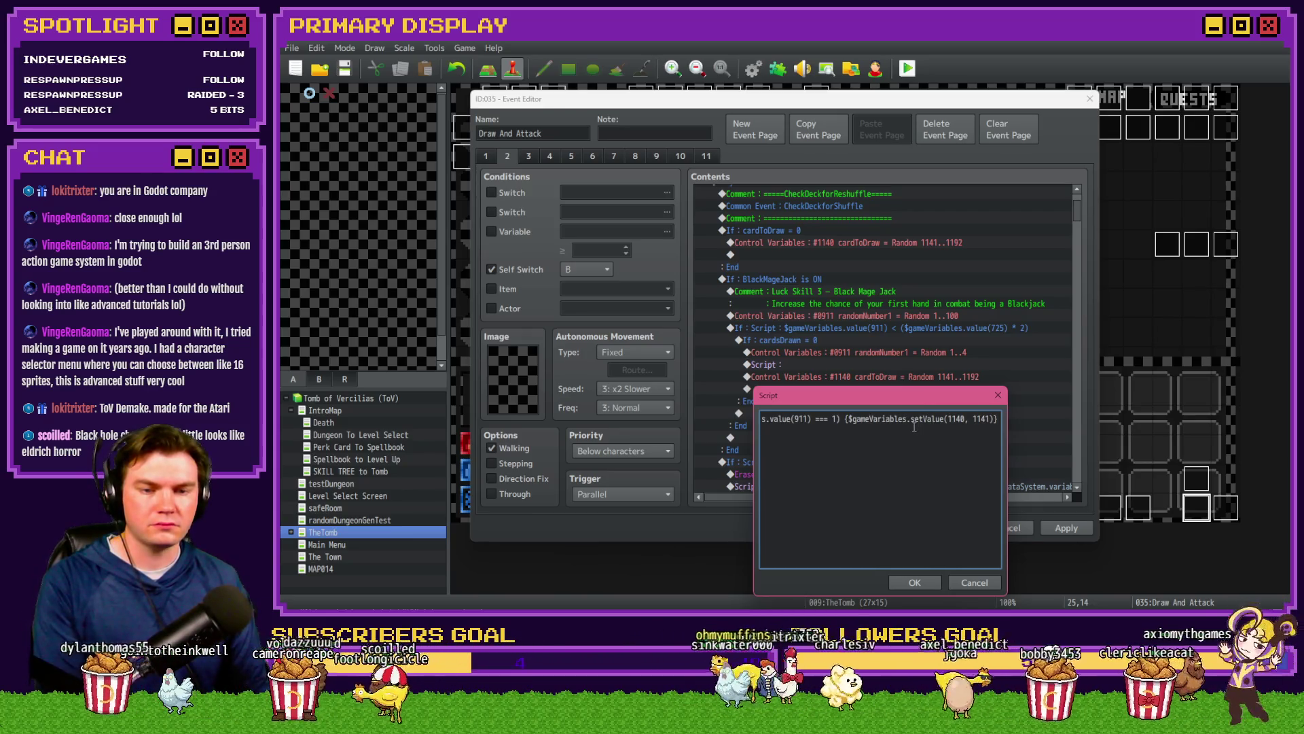
Step: Duplicate the script line as a second line checking for a roll of 2, and confirm
{"action": "key", "text": "ctrl+a"}
{"action": "key", "text": "ctrl+c"}
{"action": "key", "text": "End"}
{"action": "key", "text": "Return"}
{"action": "key", "text": "ctrl+v"}
{"action": "left_click_drag", "start_coordinate": [907, 430], "coordinate": [719, 435]}
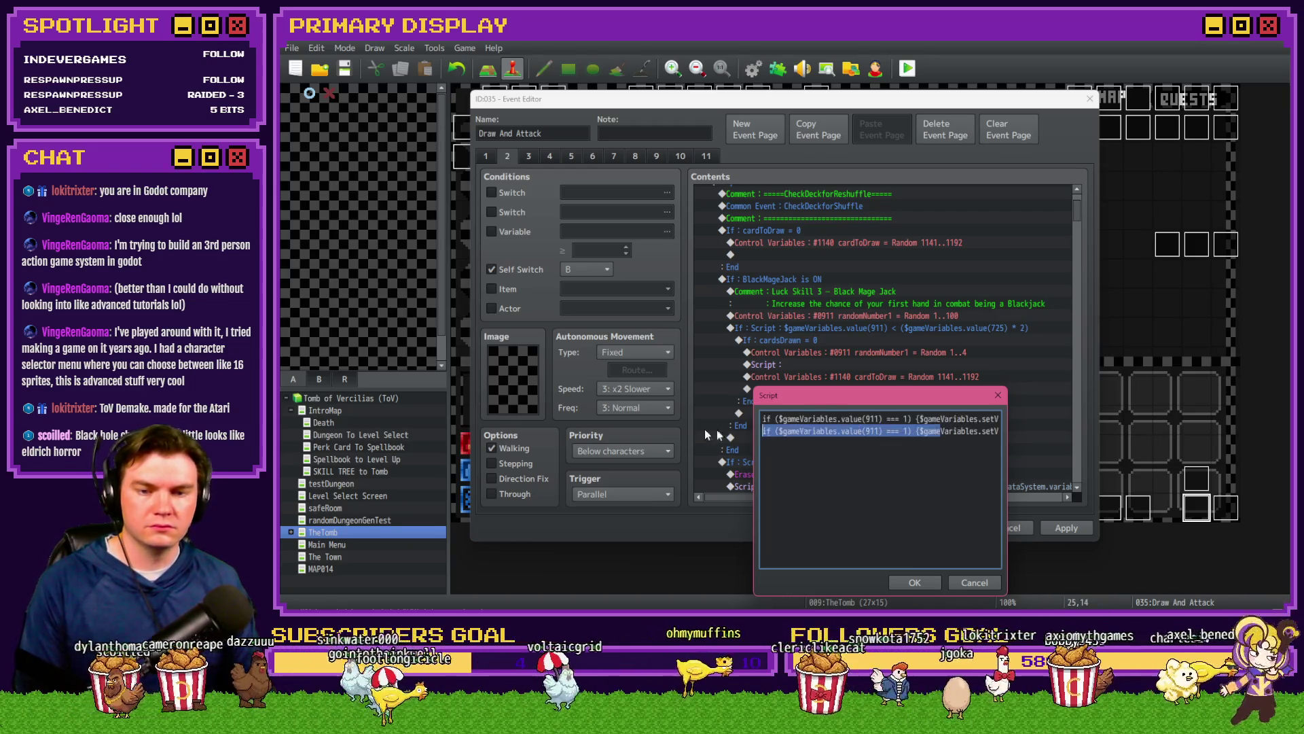
{"action": "left_click", "coordinate": [910, 431]}
{"action": "key", "text": "BackSpace"}
{"action": "type", "text": "2"}
{"action": "left_click_drag", "start_coordinate": [939, 431], "coordinate": [999, 432]}
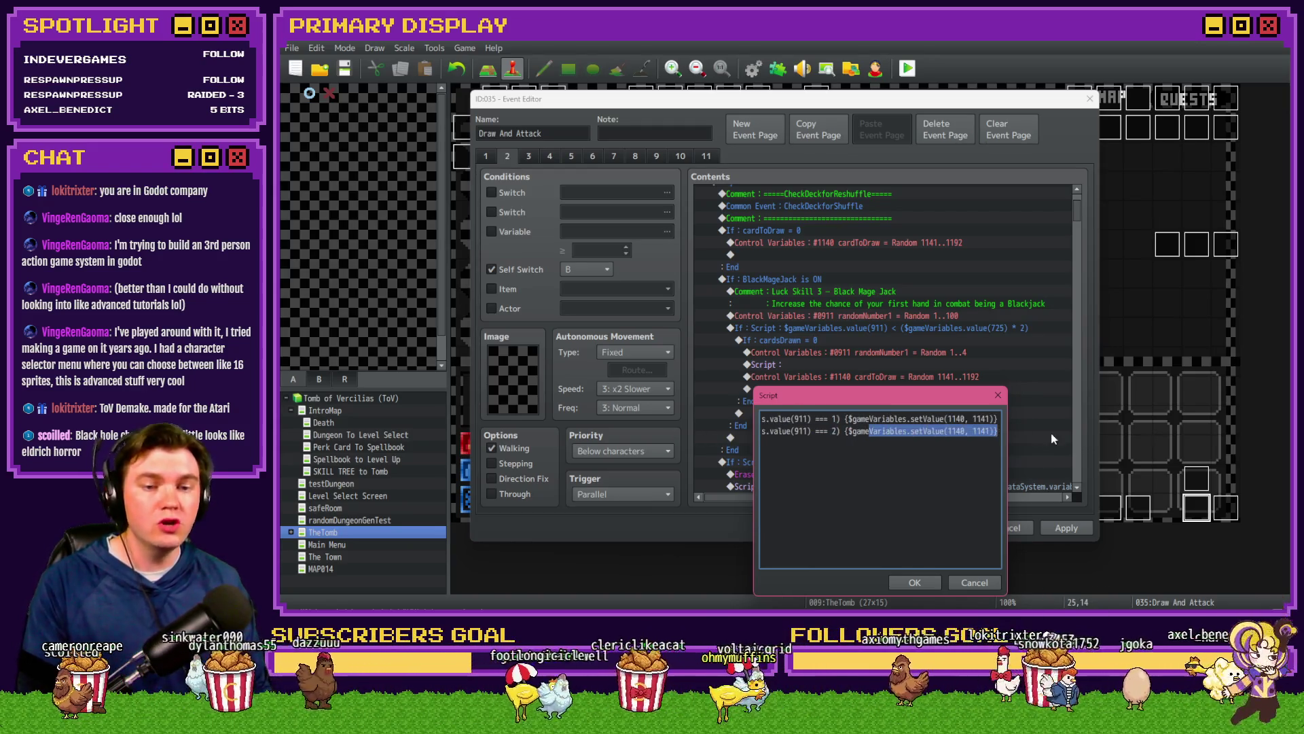
{"action": "left_click", "coordinate": [911, 583]}
{"action": "double_click", "coordinate": [908, 390]}
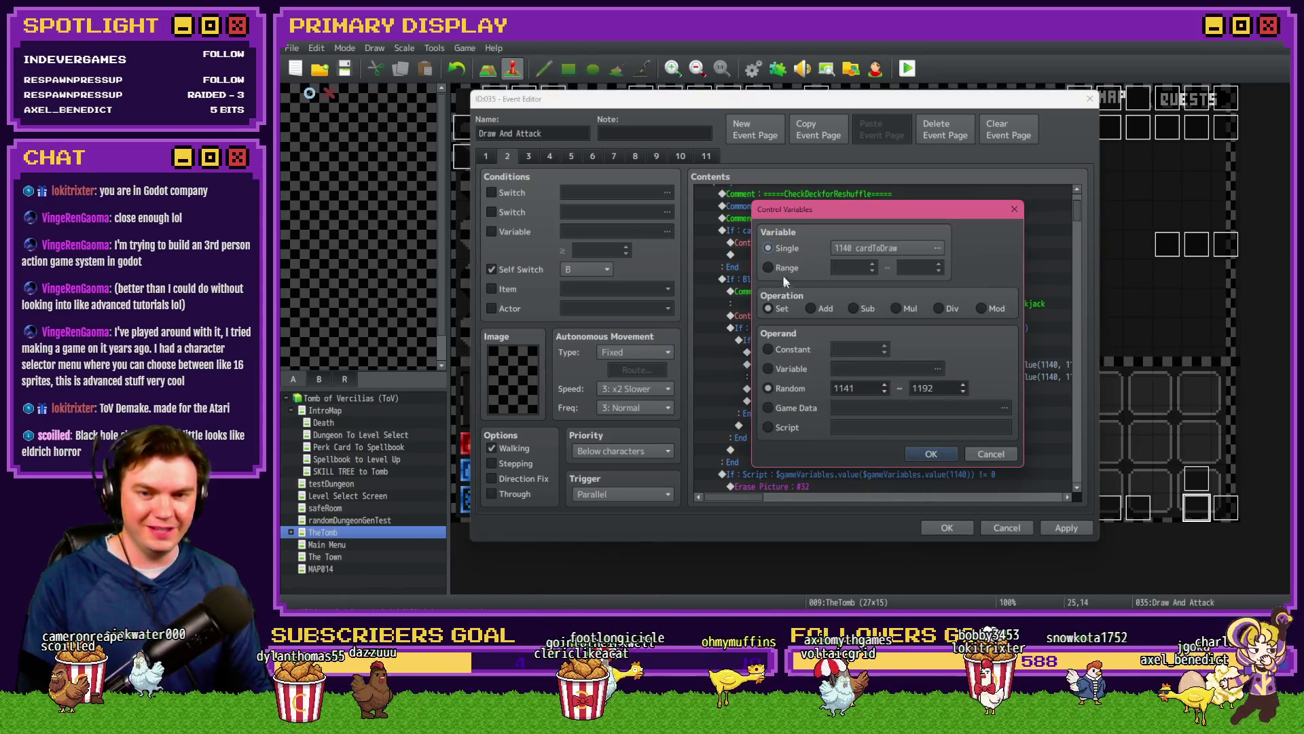
Step: Look up the card1-1 (1141) and card2-1 variable numbers, then reopen the script to edit line 2
{"action": "left_click", "coordinate": [775, 249]}
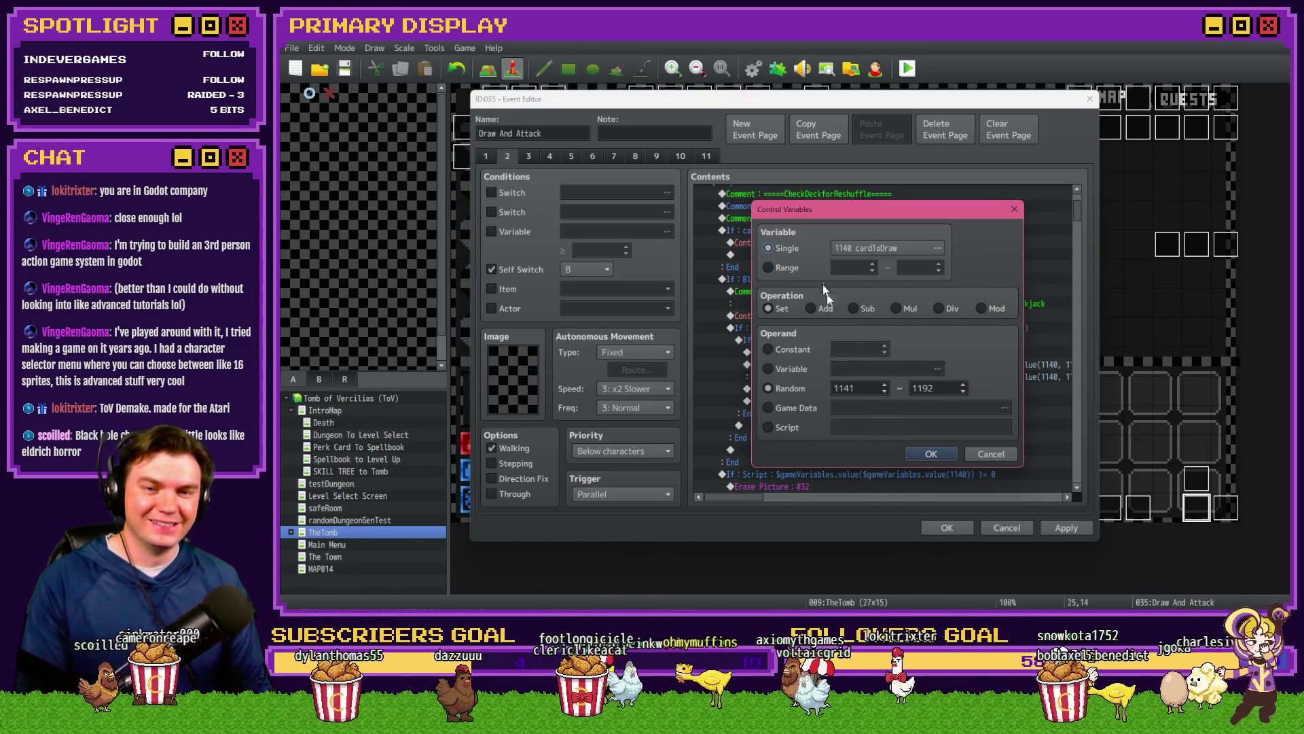
{"action": "left_click", "coordinate": [876, 250]}
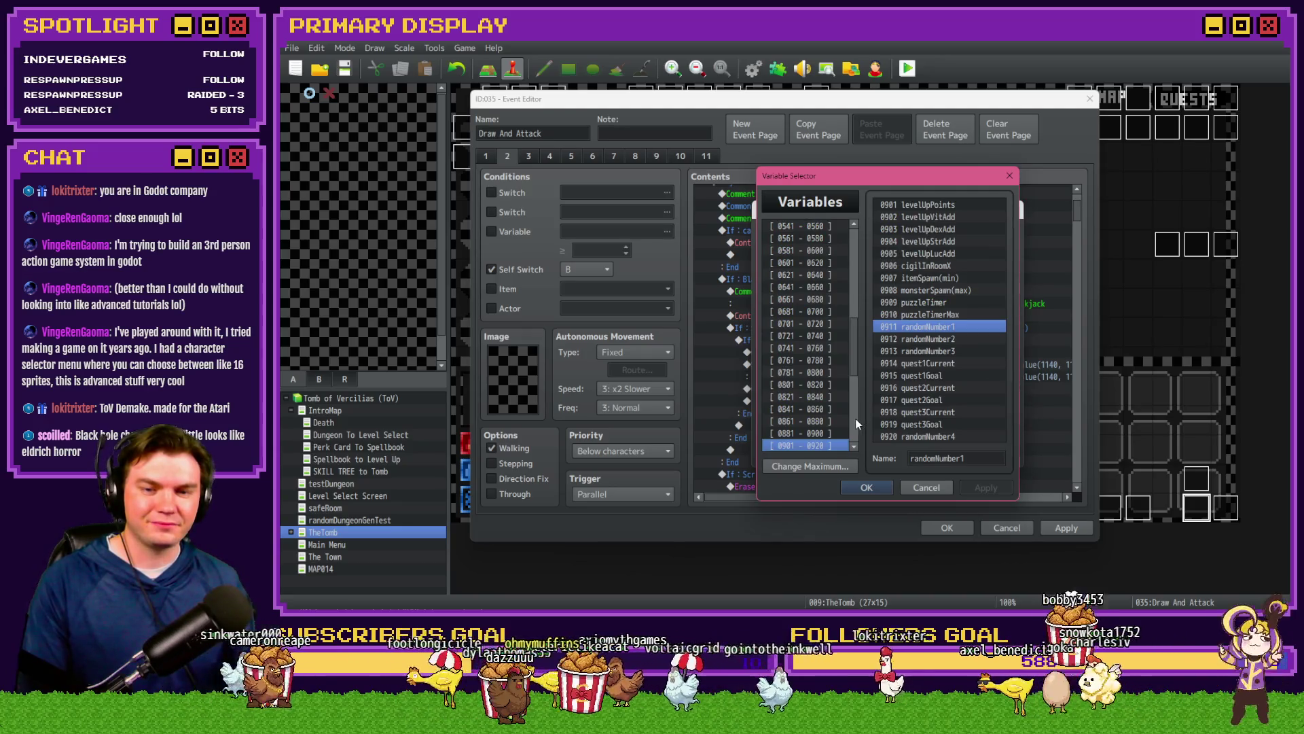
{"action": "scroll", "coordinate": [825, 414], "scroll_direction": "down", "scroll_amount": 3}
{"action": "left_click", "coordinate": [815, 435]}
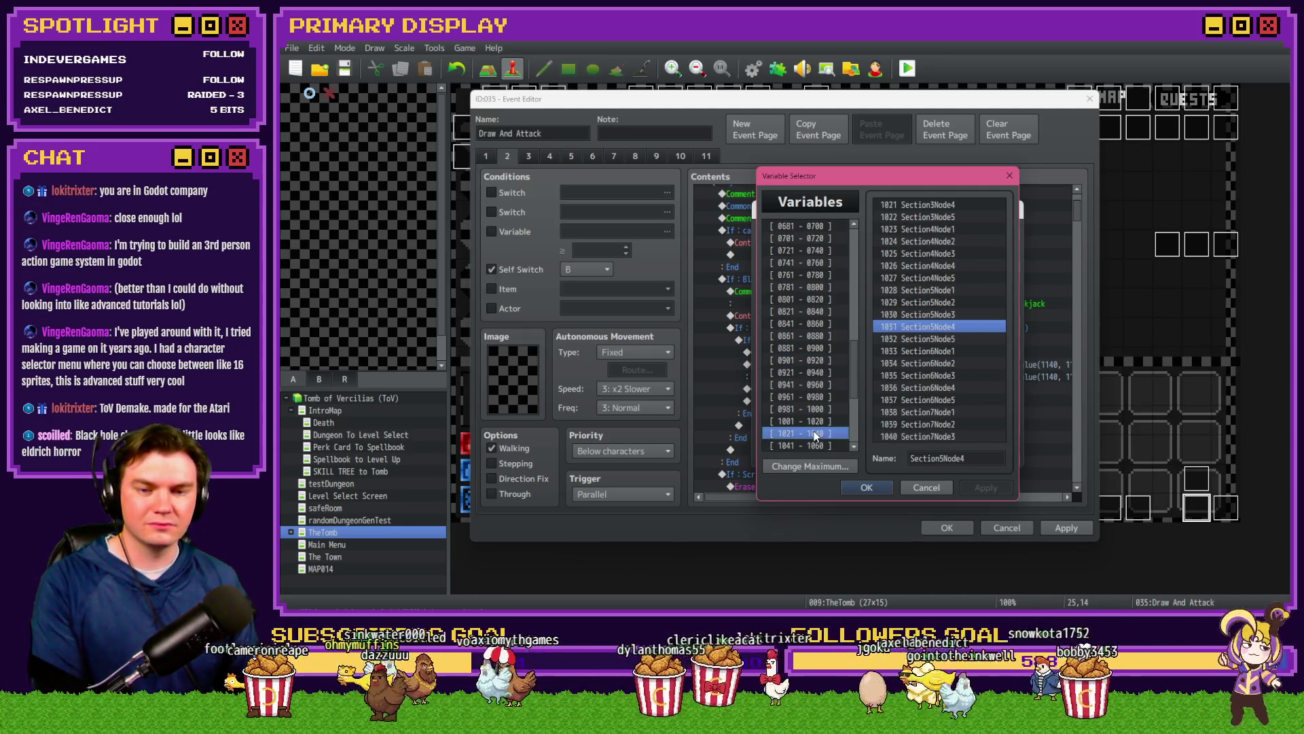
{"action": "key", "text": "Down"}
{"action": "key", "text": "Down"}
{"action": "key", "text": "Down"}
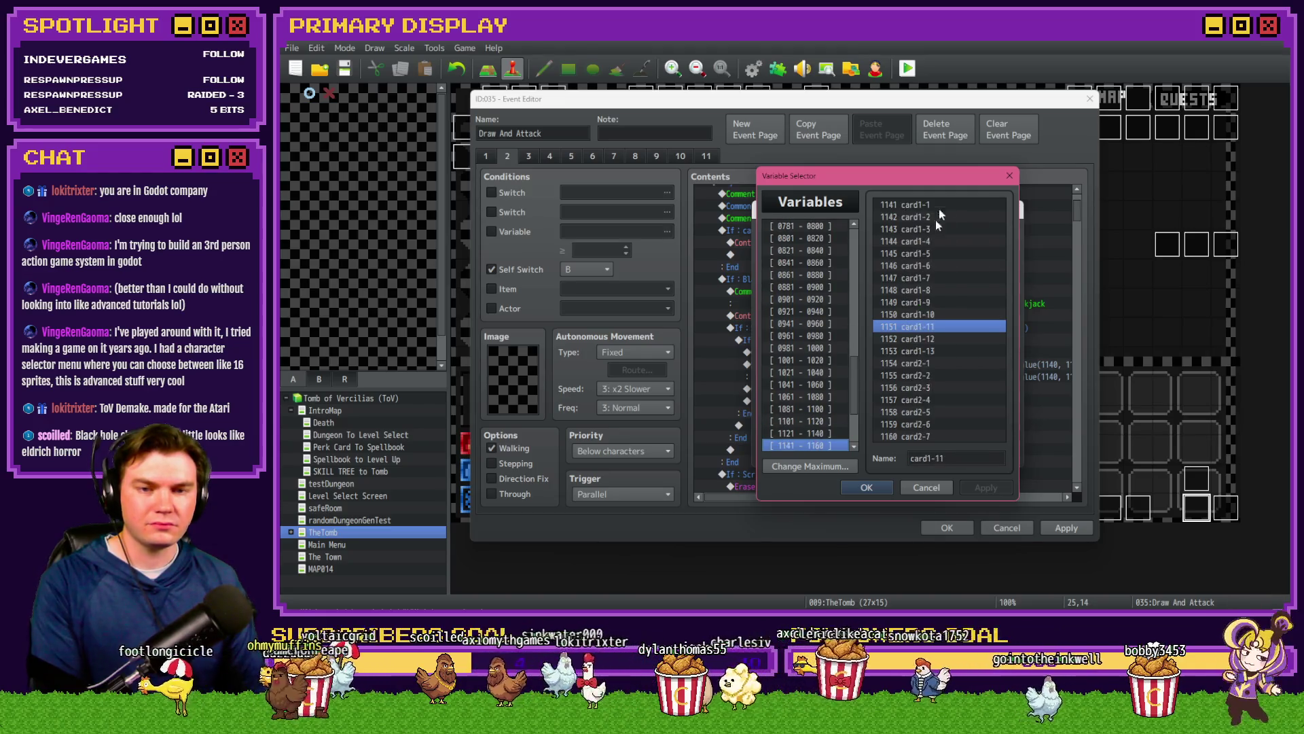
{"action": "left_click", "coordinate": [933, 206]}
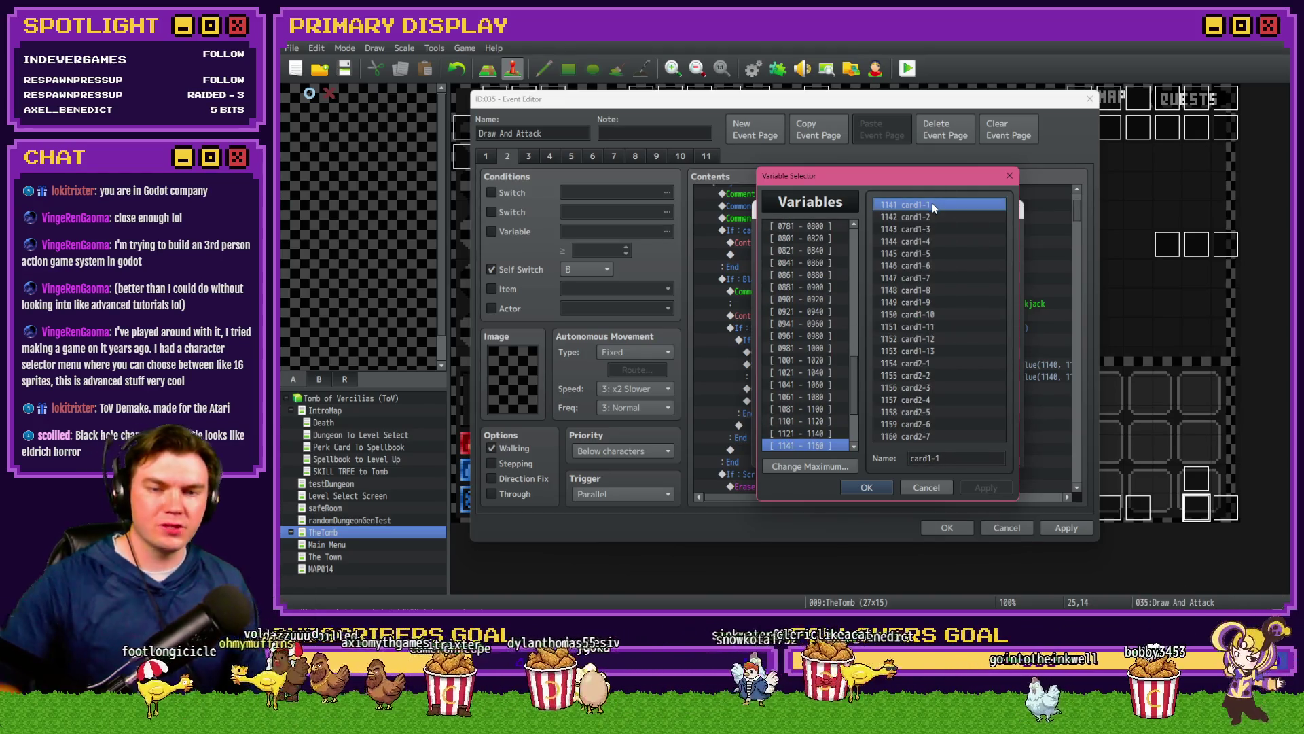
{"action": "left_click", "coordinate": [909, 370]}
{"action": "key", "text": "Escape"}
{"action": "key", "text": "Escape"}
{"action": "double_click", "coordinate": [913, 377]}
{"action": "double_click", "coordinate": [987, 273]}
Step: Change line 2's card number to 1154, checking the next offset in Calculator
{"action": "type", "text": "1154"}
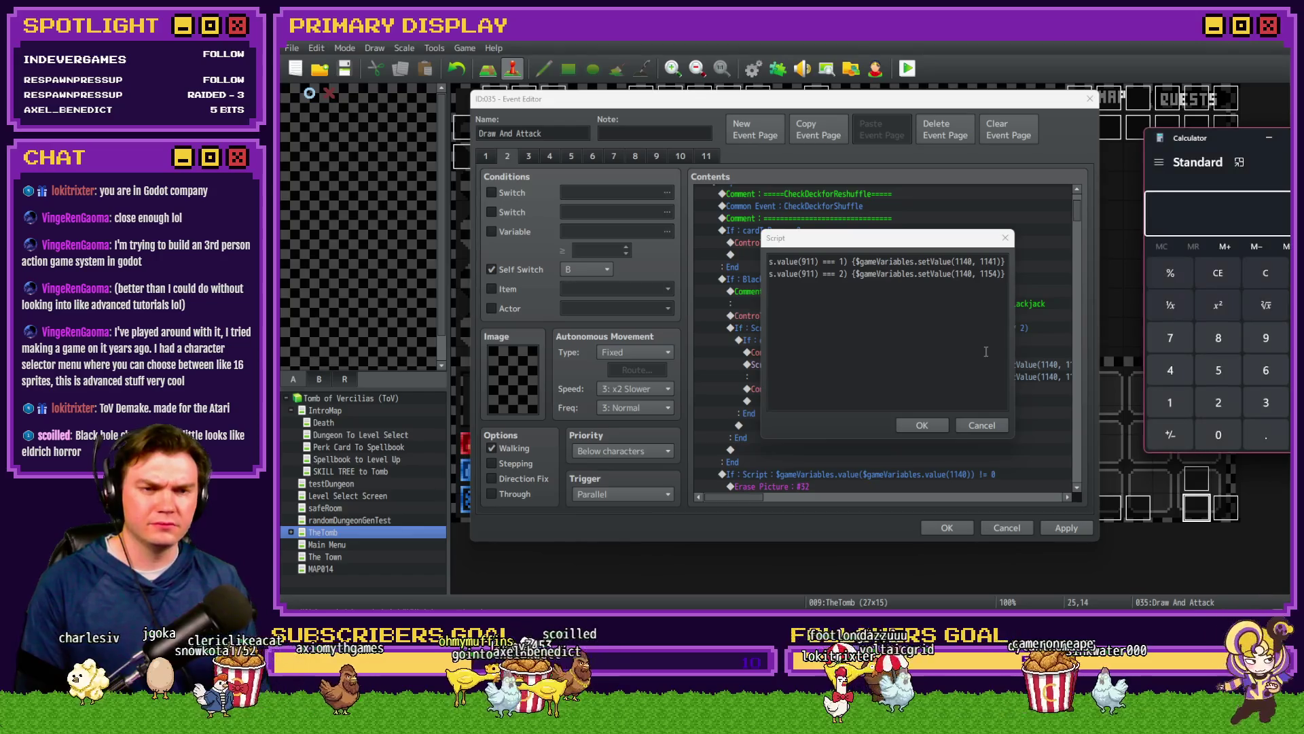
{"action": "type", "text": "1154"}
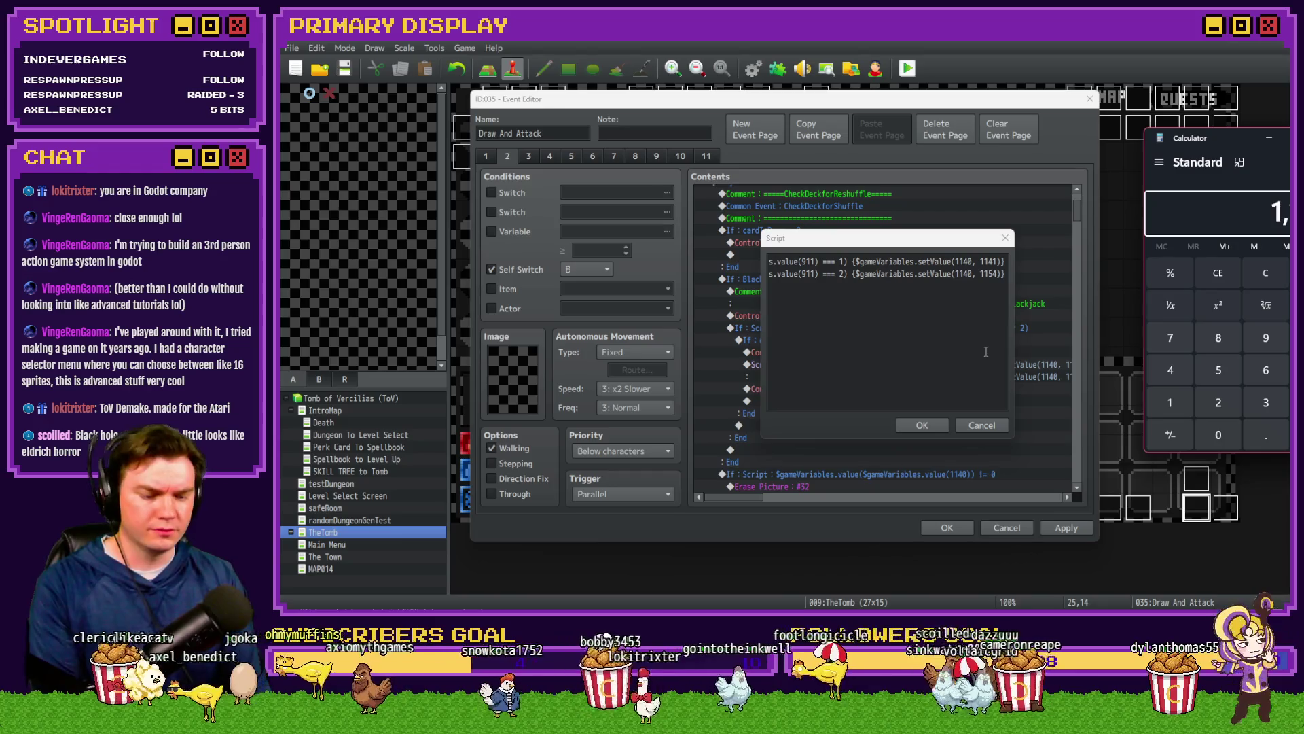
{"action": "type", "text": "1"}
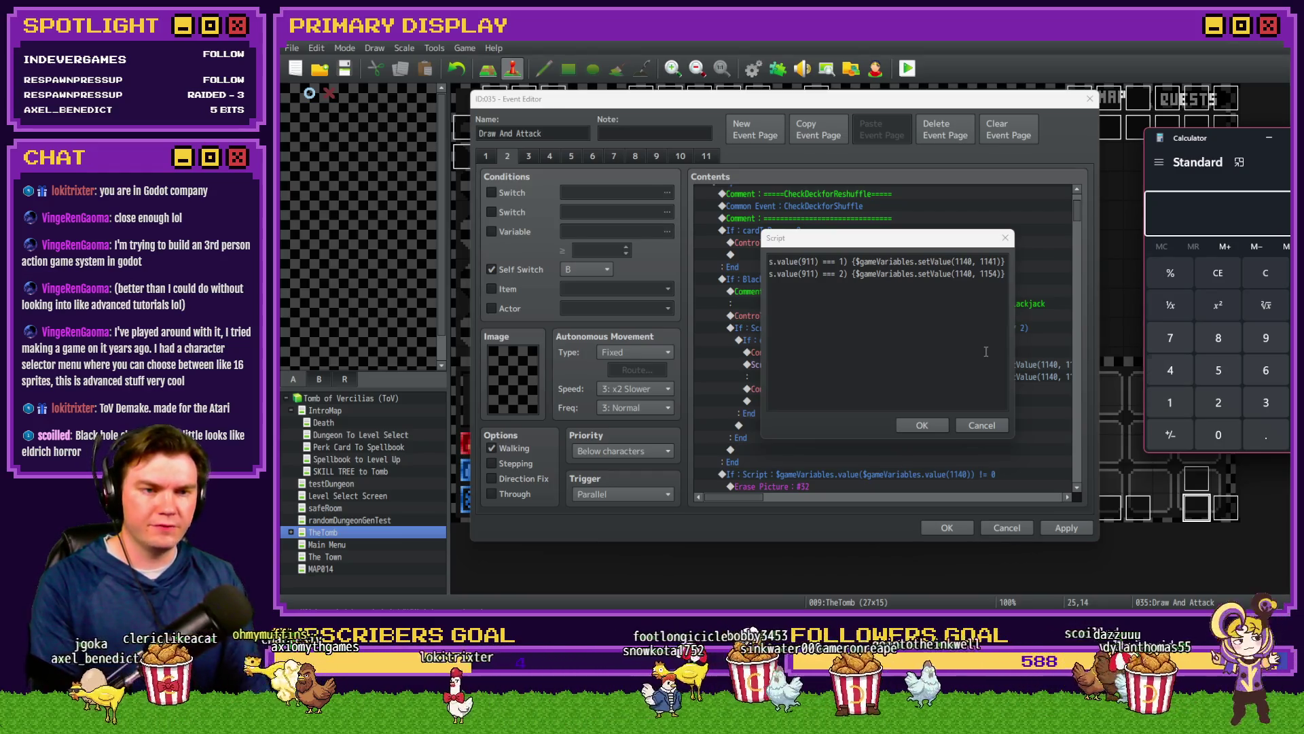
{"action": "left_click", "coordinate": [1229, 277]}
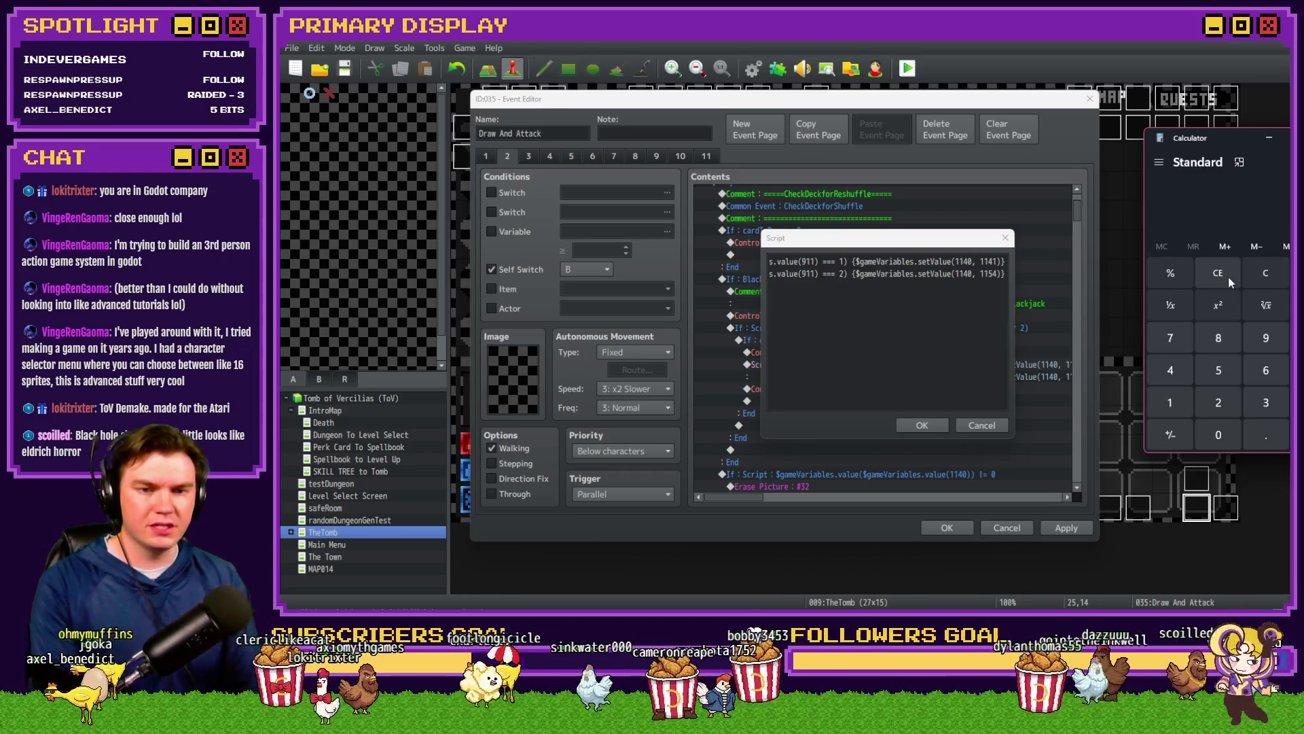
{"action": "type", "text": "1154"}
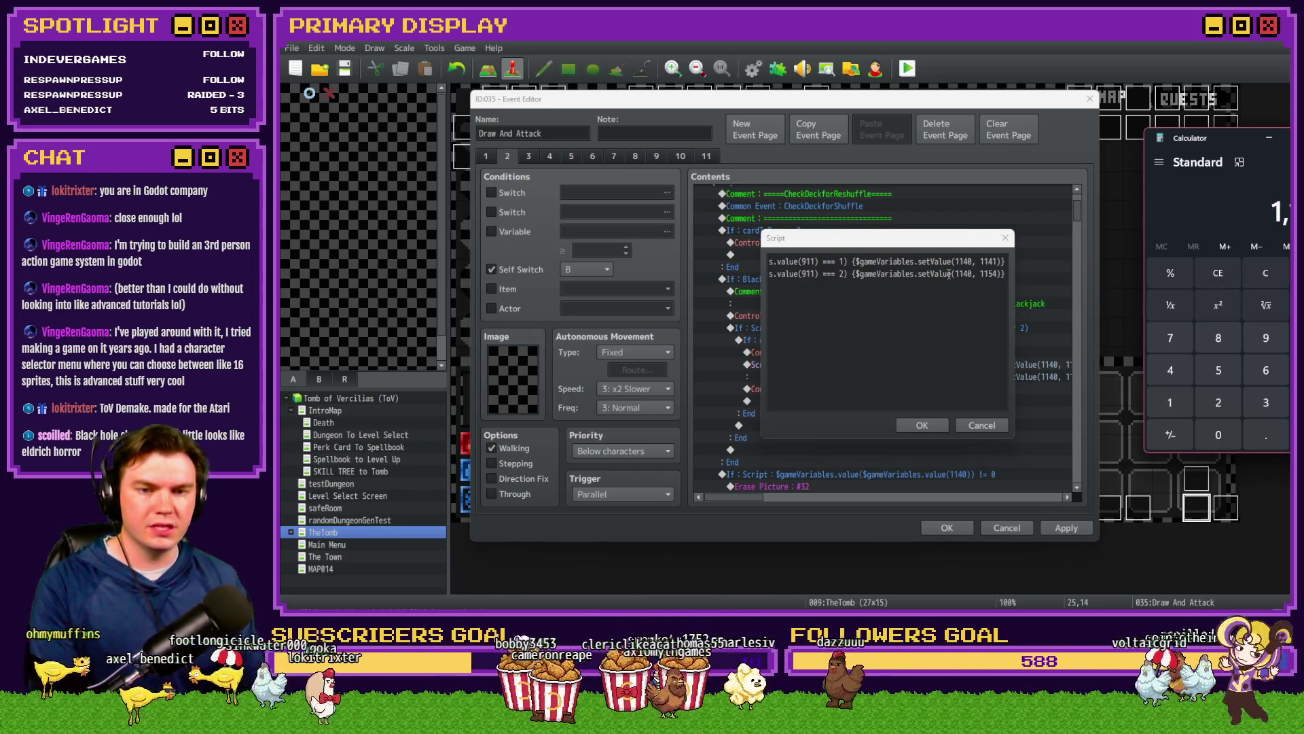
{"action": "left_click", "coordinate": [949, 273]}
Step: Copy line 2 as a third line checking for a roll of 3 and setting cardToDraw to 1167
{"action": "key", "text": "shift+Home"}
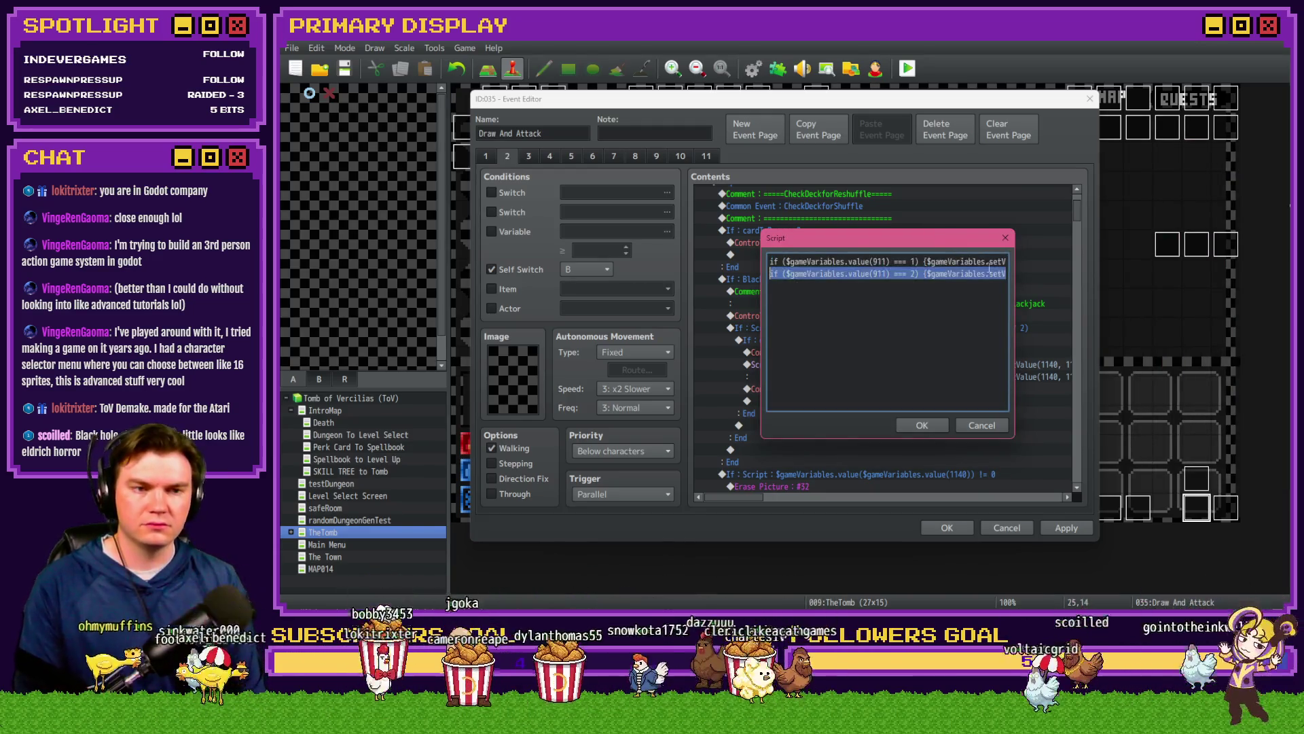
{"action": "key", "text": "ctrl+c"}
{"action": "key", "text": "End"}
{"action": "key", "text": "Return"}
{"action": "key", "text": "ctrl+v"}
{"action": "double_click", "coordinate": [842, 287]}
{"action": "type", "text": "3"}
{"action": "double_click", "coordinate": [989, 286]}
{"action": "type", "text": "1167"}
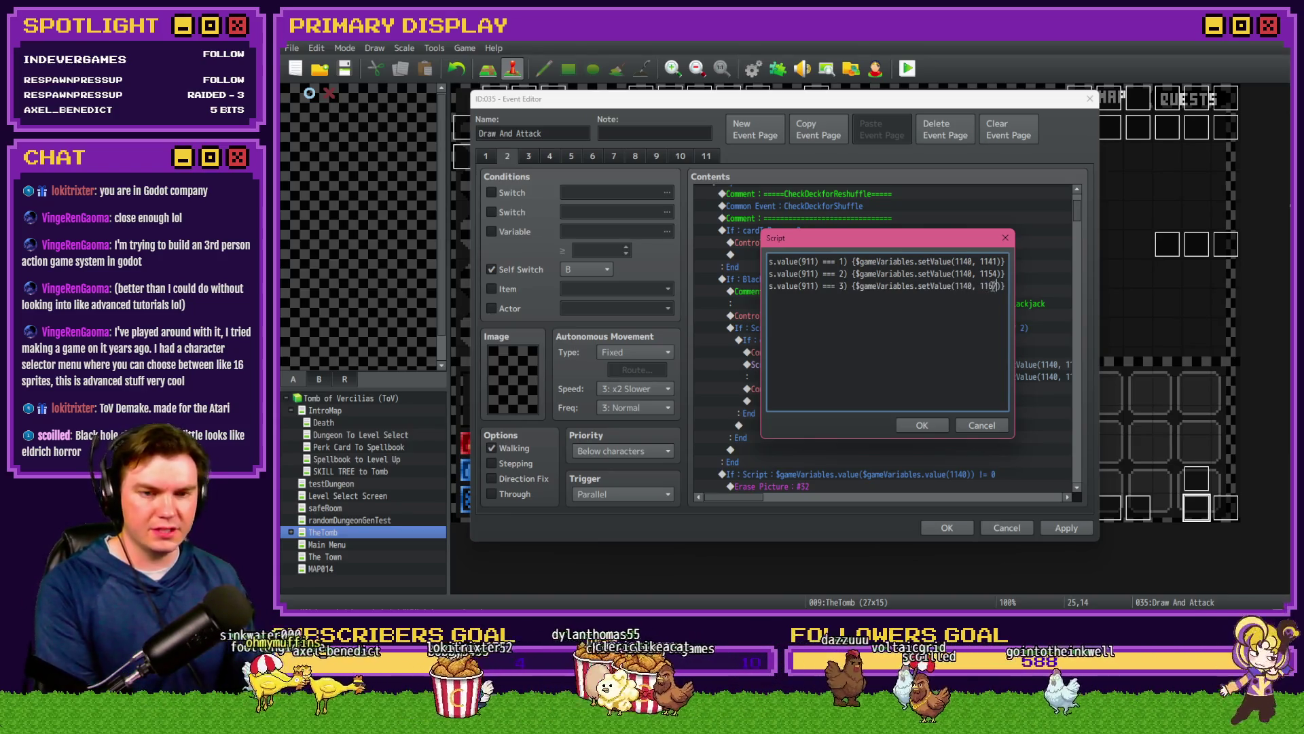